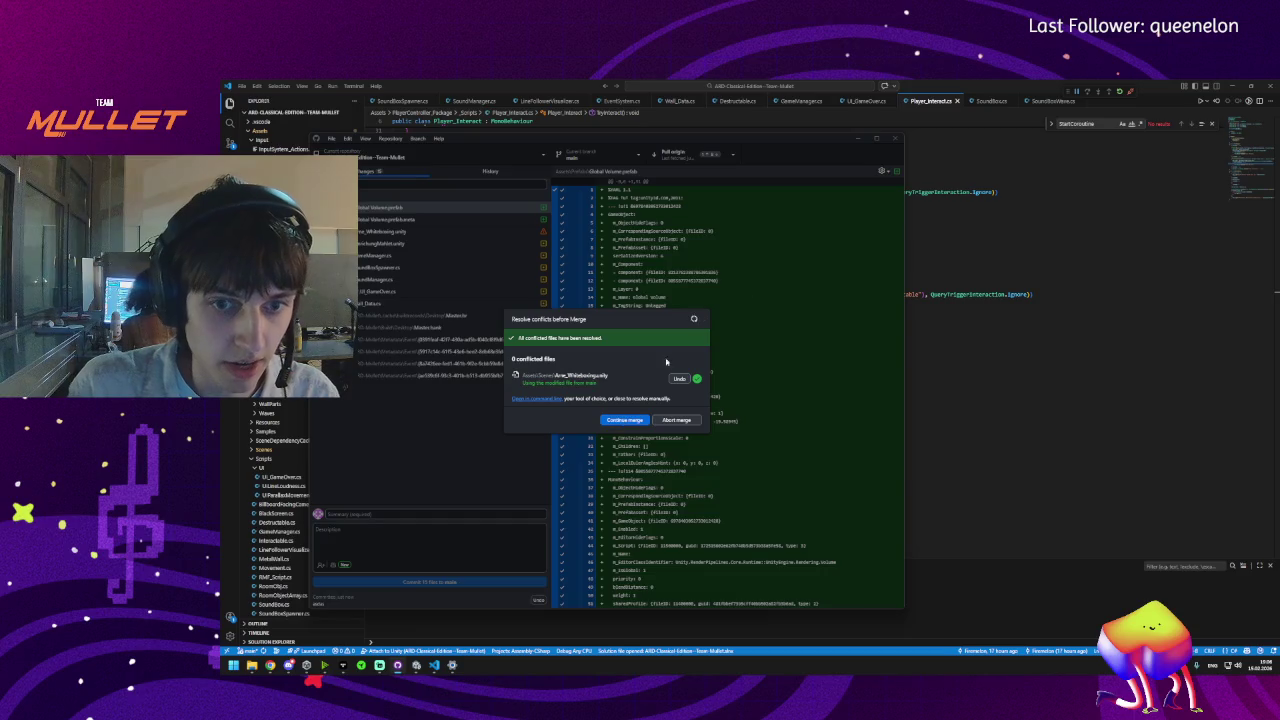
- Complete the GitHub Desktop merge, review the commit history, and return to Player_Interact.cs in the code editor
{"action": "left_click", "coordinate": [682, 155]}
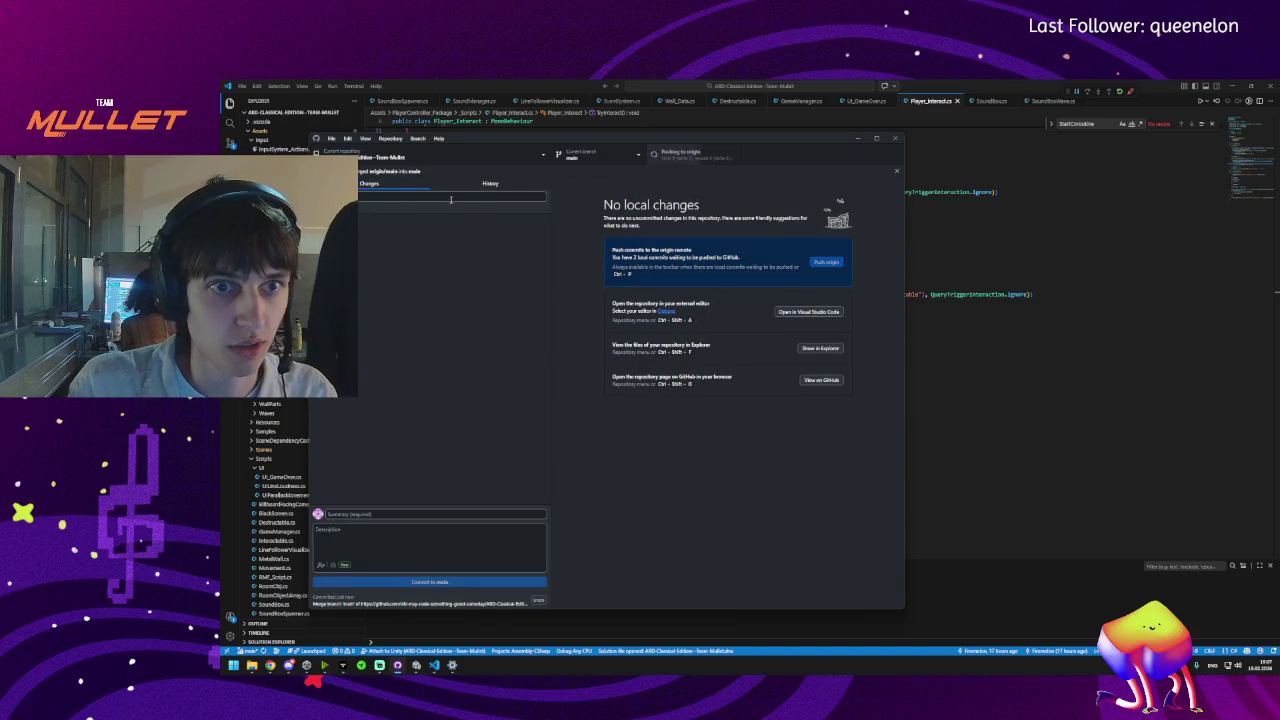
{"action": "left_click", "coordinate": [490, 184]}
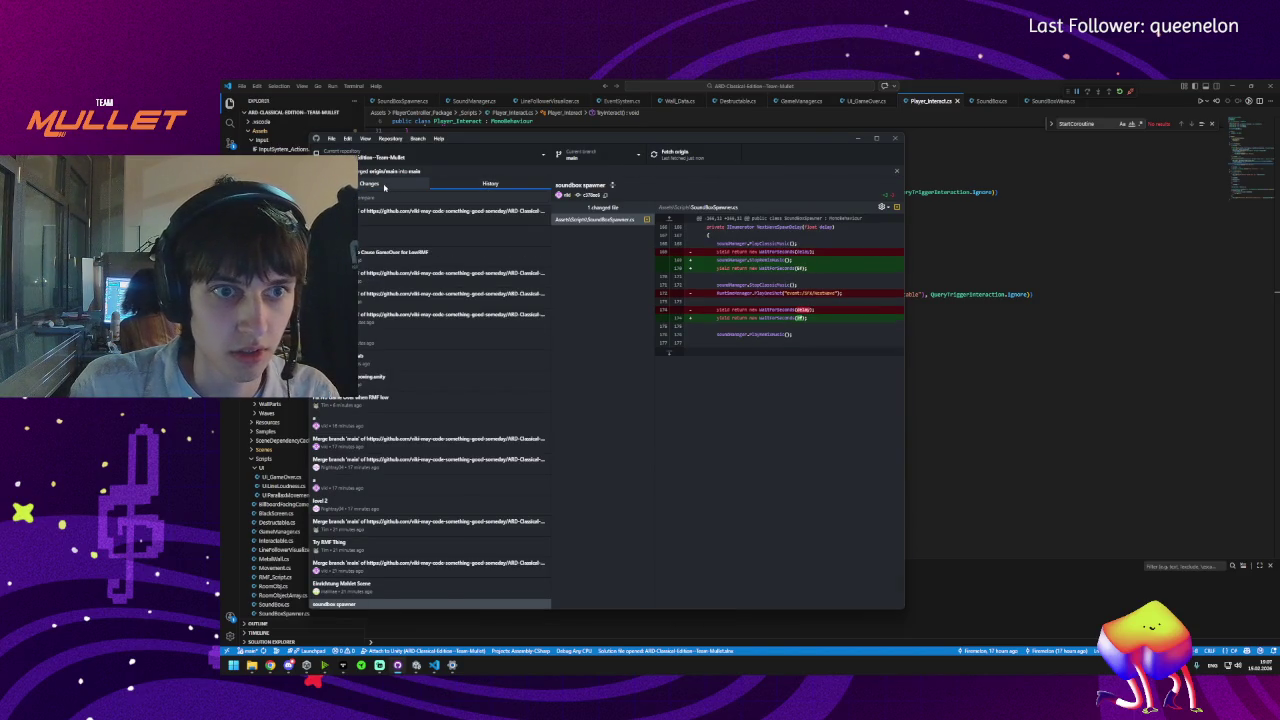
{"action": "left_click", "coordinate": [384, 185]}
{"action": "left_click", "coordinate": [433, 666]}
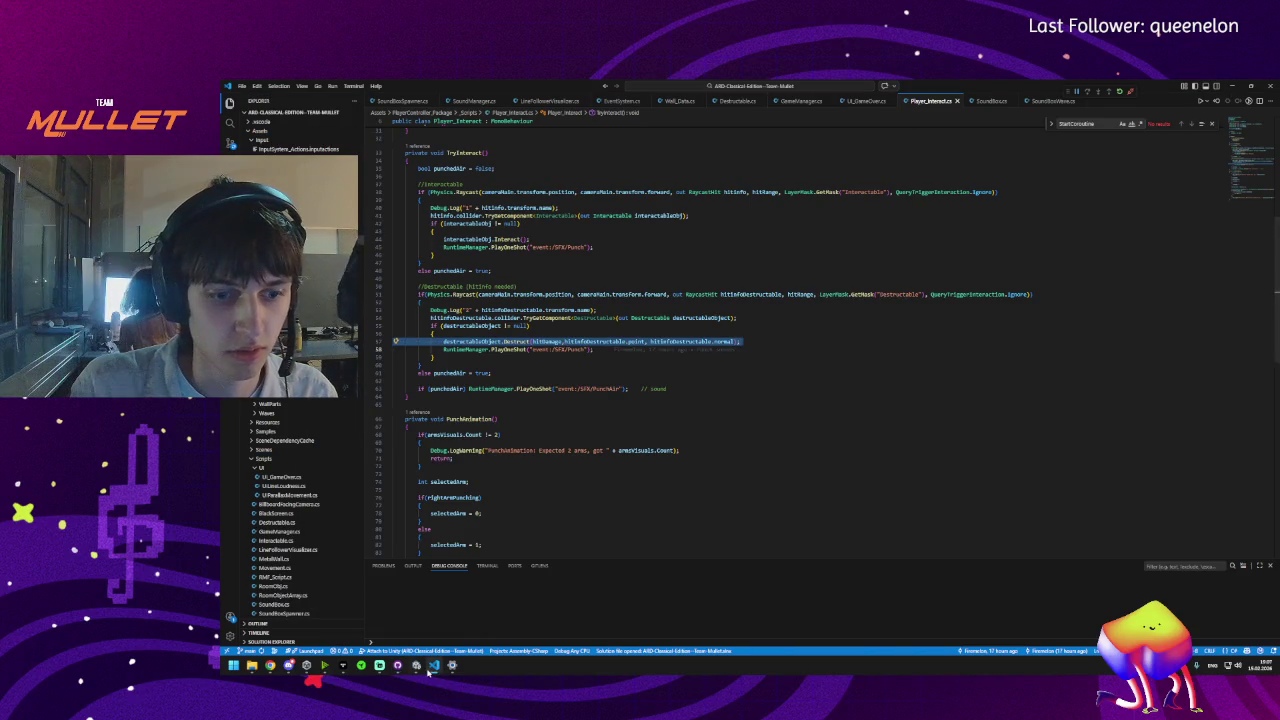
- Let Unity finish recompiling the merged scripts, then bring the Unity editor to the front
{"action": "mouse_move", "coordinate": [415, 670]}
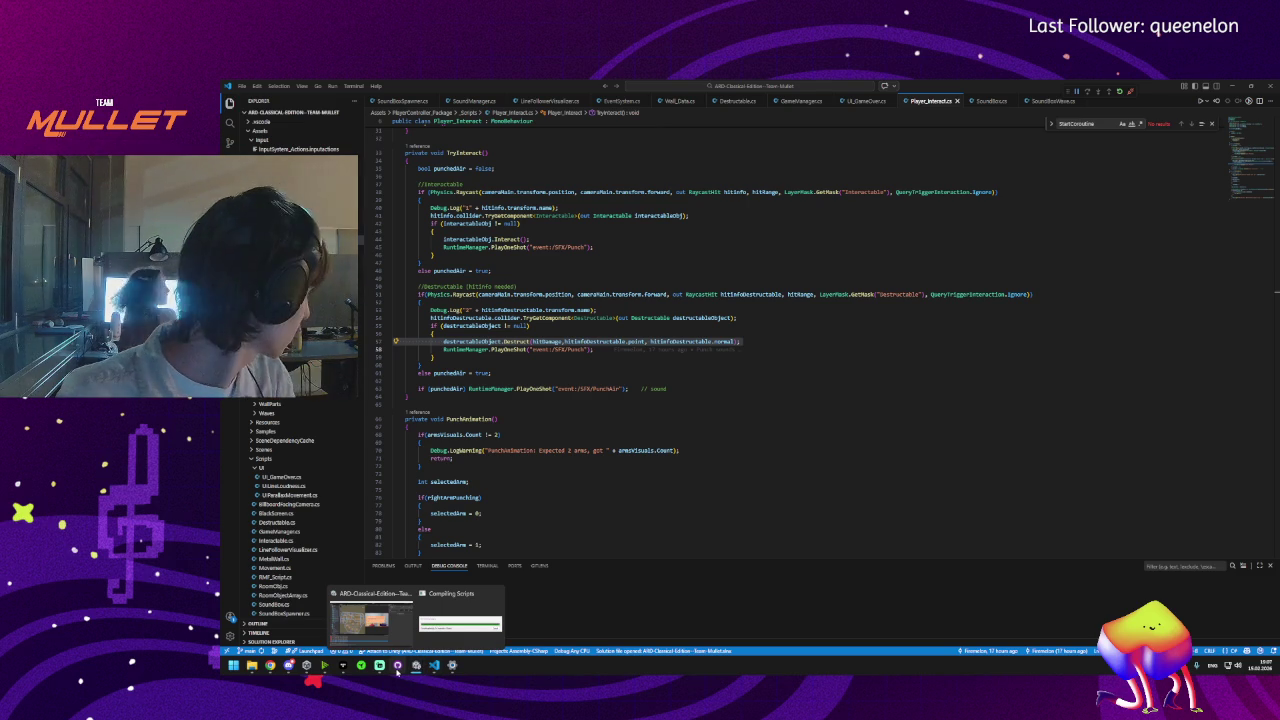
{"action": "mouse_move", "coordinate": [450, 622]}
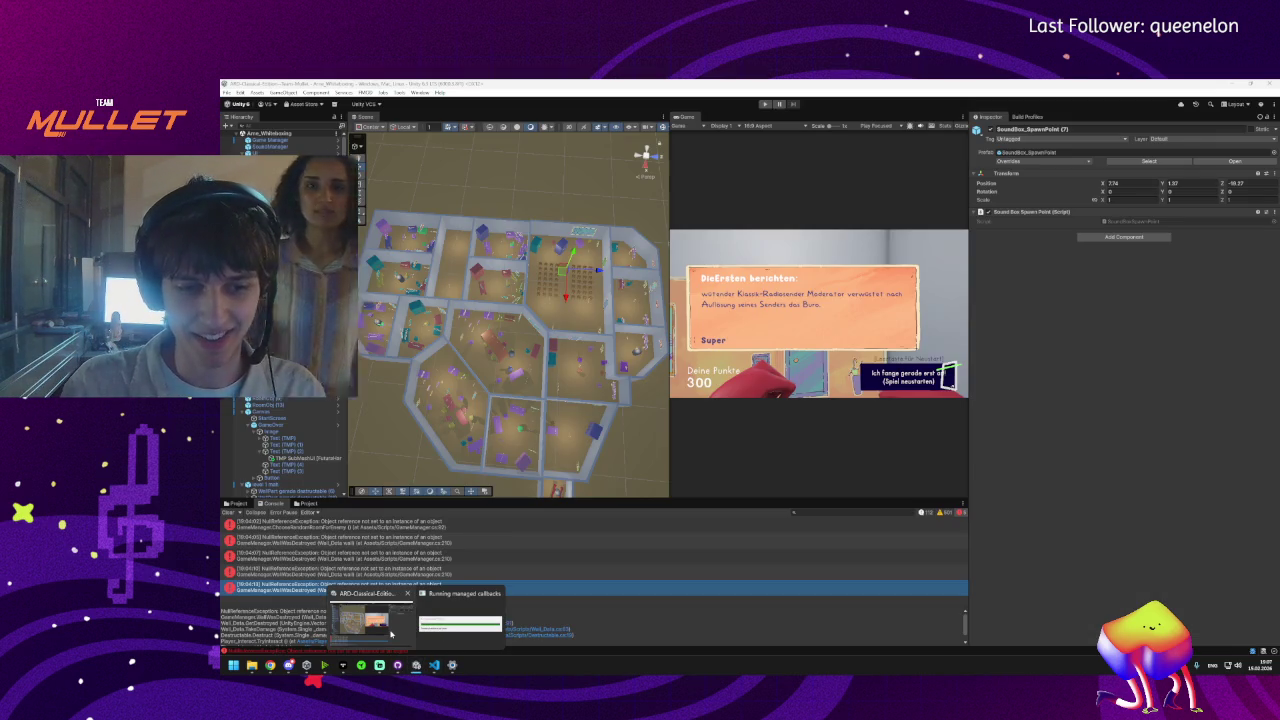
{"action": "mouse_move", "coordinate": [391, 634]}
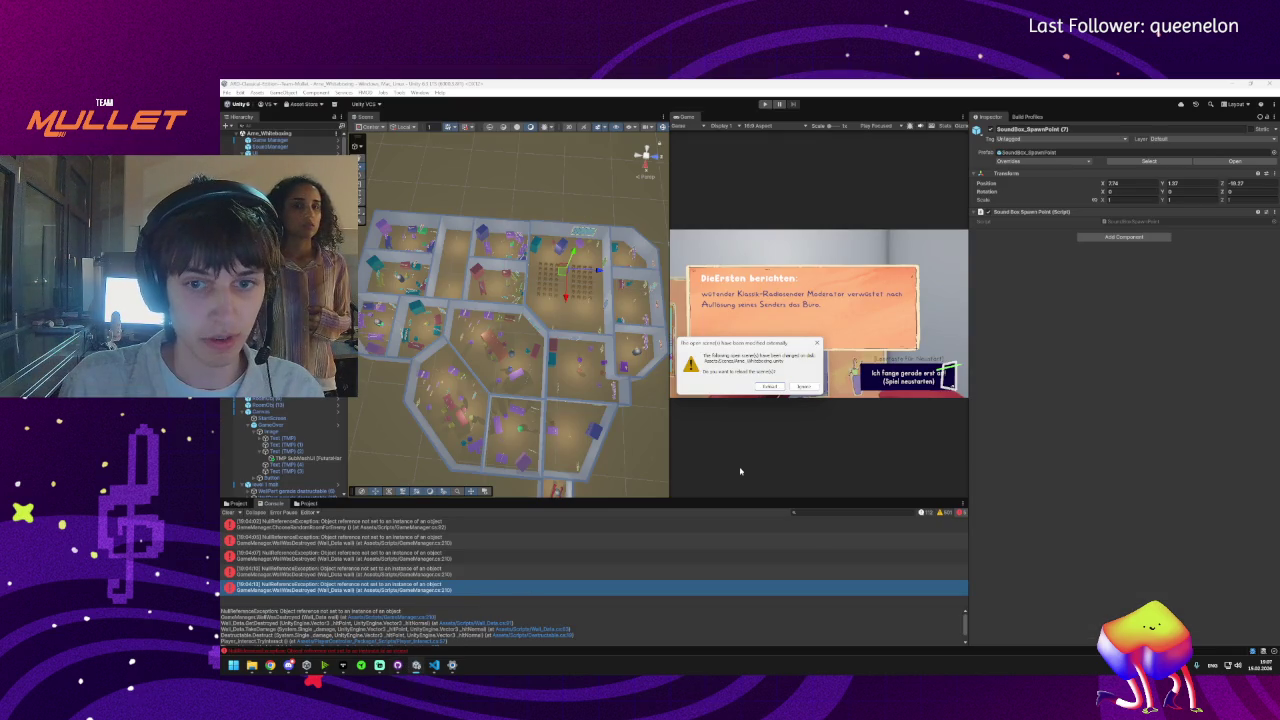
- Reload the externally modified scene, orbit around the Decke object, and show the project assets
{"action": "left_click", "coordinate": [767, 386]}
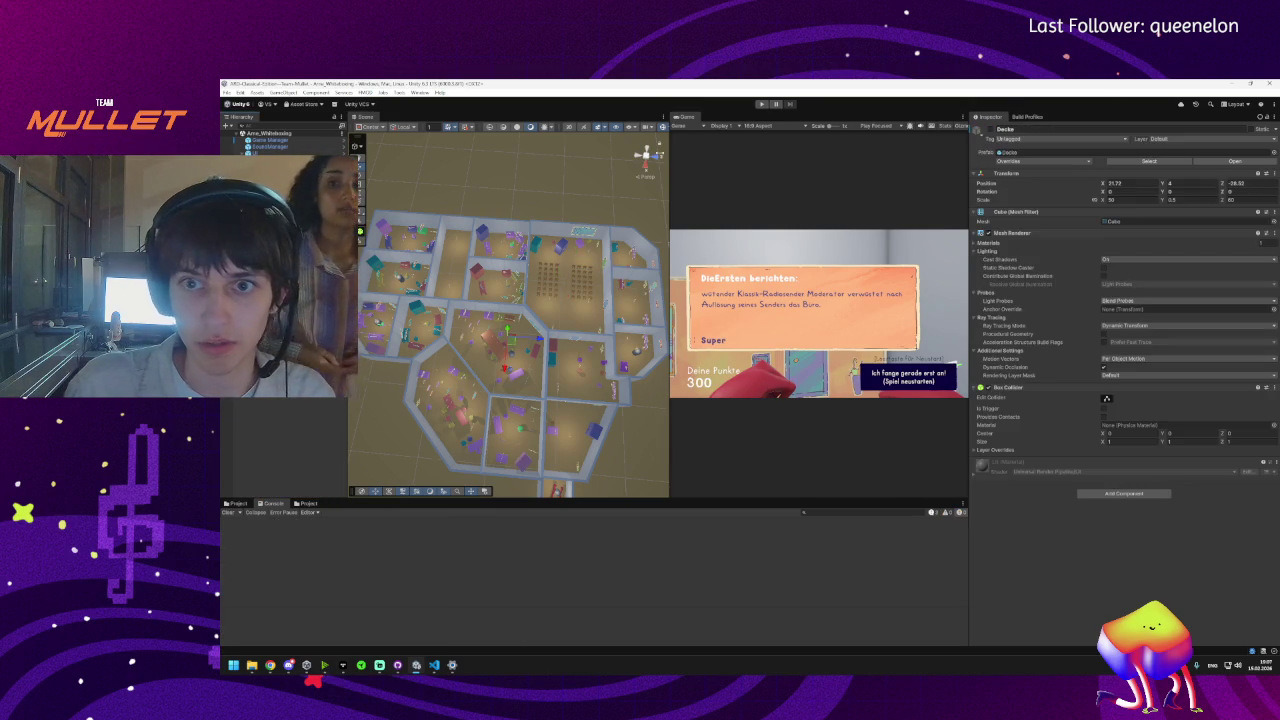
{"action": "mouse_move", "coordinate": [586, 301]}
{"action": "left_mouse_down"}
{"action": "mouse_move", "coordinate": [466, 300]}
{"action": "mouse_move", "coordinate": [493, 229]}
{"action": "mouse_move", "coordinate": [514, 262]}
{"action": "mouse_move", "coordinate": [547, 260]}
{"action": "mouse_move", "coordinate": [520, 330]}
{"action": "left_mouse_up"}
{"action": "left_click", "coordinate": [237, 503]}
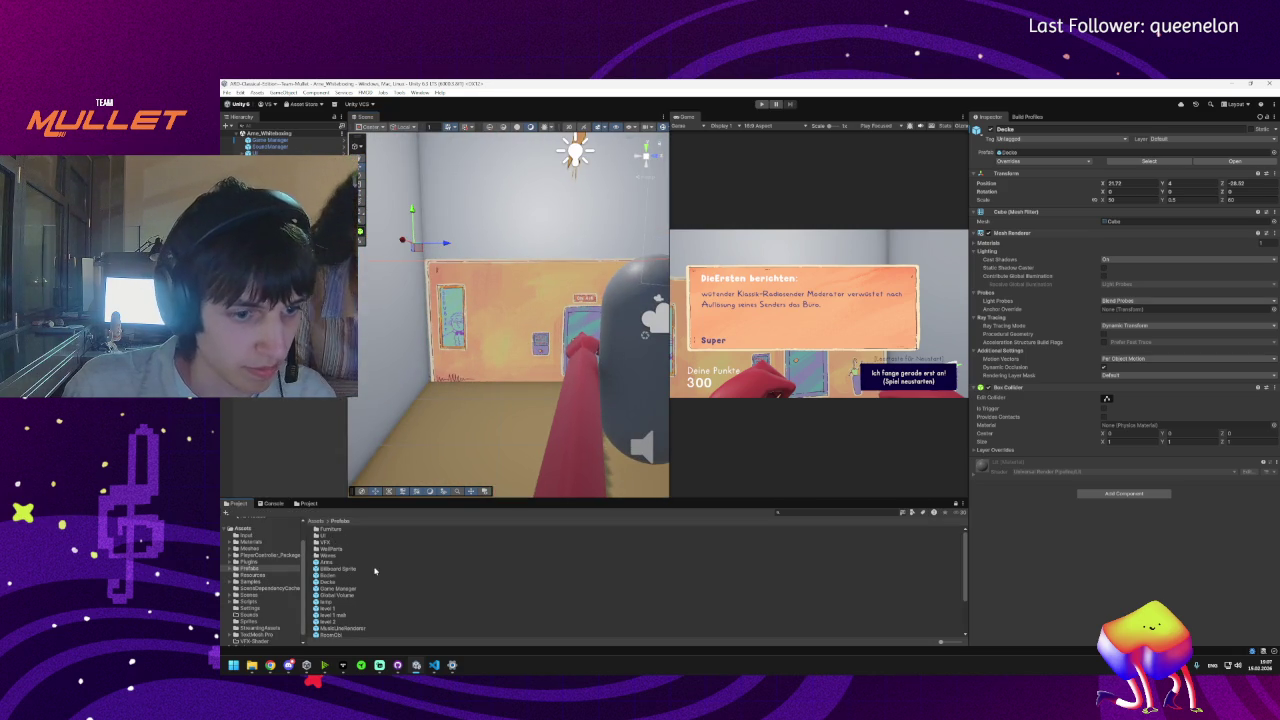
- Drag the Global Volume prefab from Assets/Prefabs into the scene and create a new profile for it
{"action": "scroll", "coordinate": [372, 588], "scroll_direction": "down", "scroll_amount": 3}
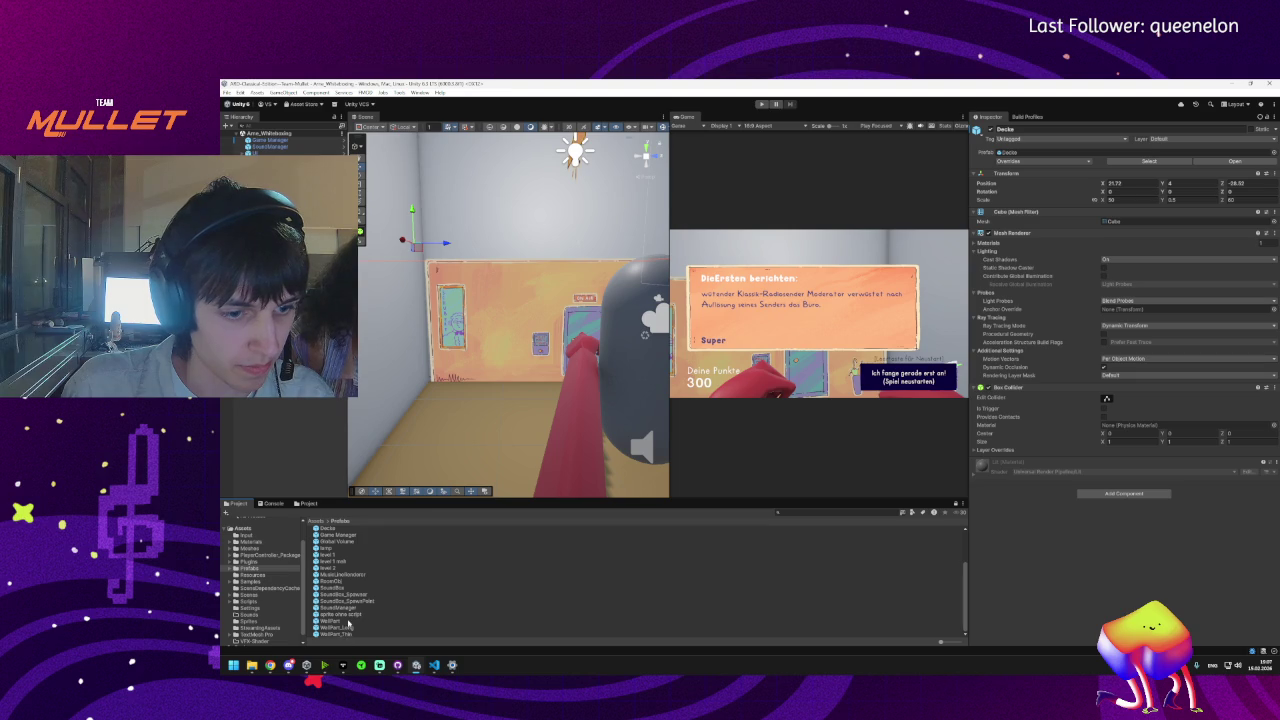
{"action": "left_click", "coordinate": [336, 541]}
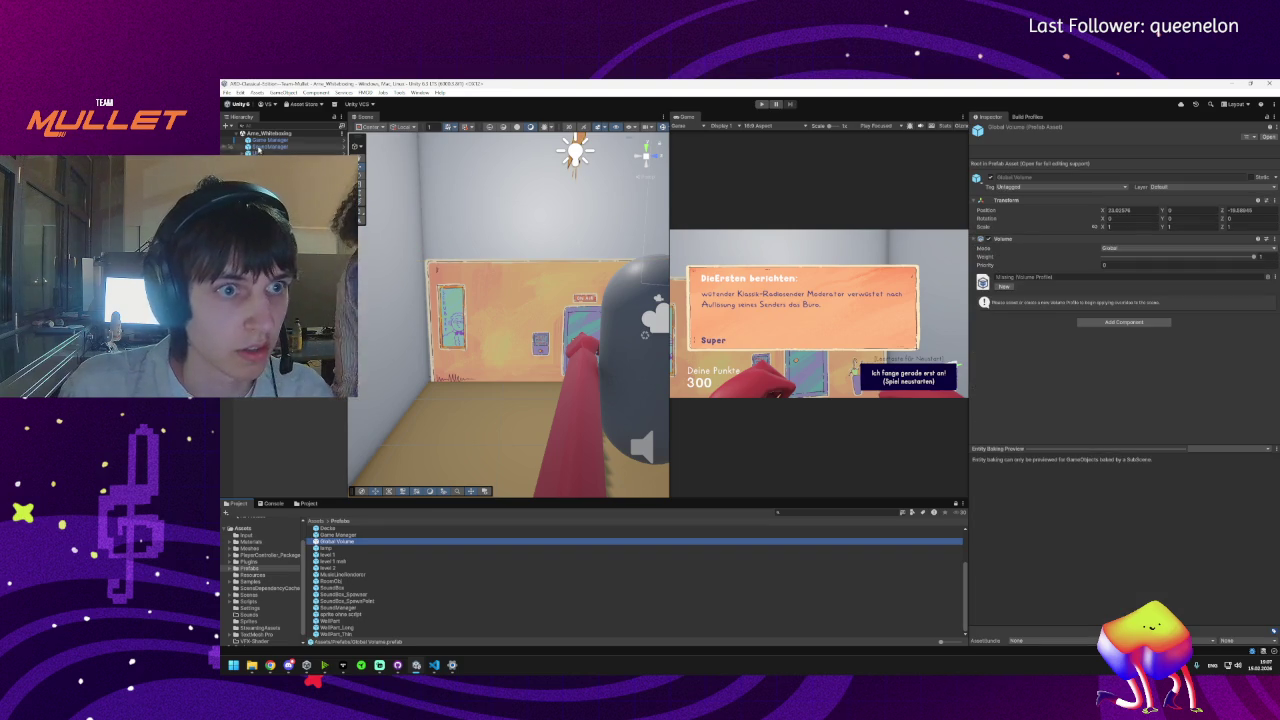
{"action": "scroll", "coordinate": [331, 545], "scroll_direction": "up", "scroll_amount": 1}
{"action": "left_click_drag", "start_coordinate": [331, 548], "coordinate": [508, 328]}
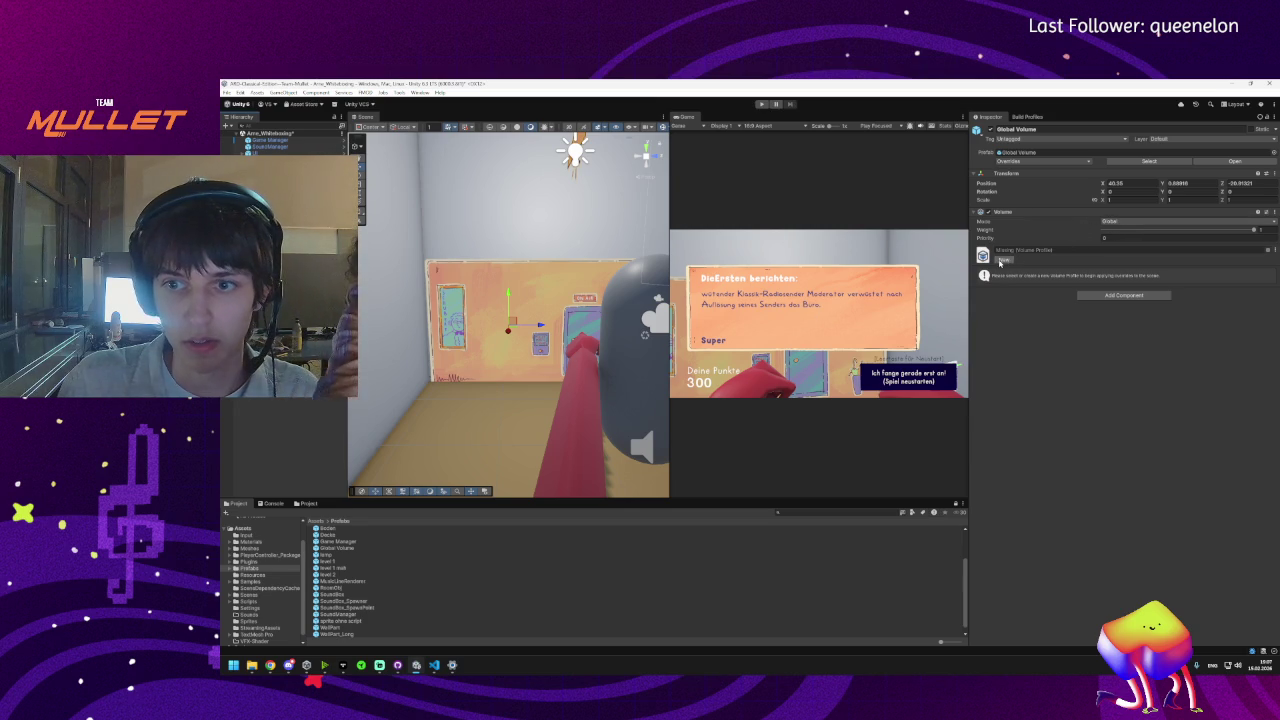
{"action": "left_click", "coordinate": [1004, 259]}
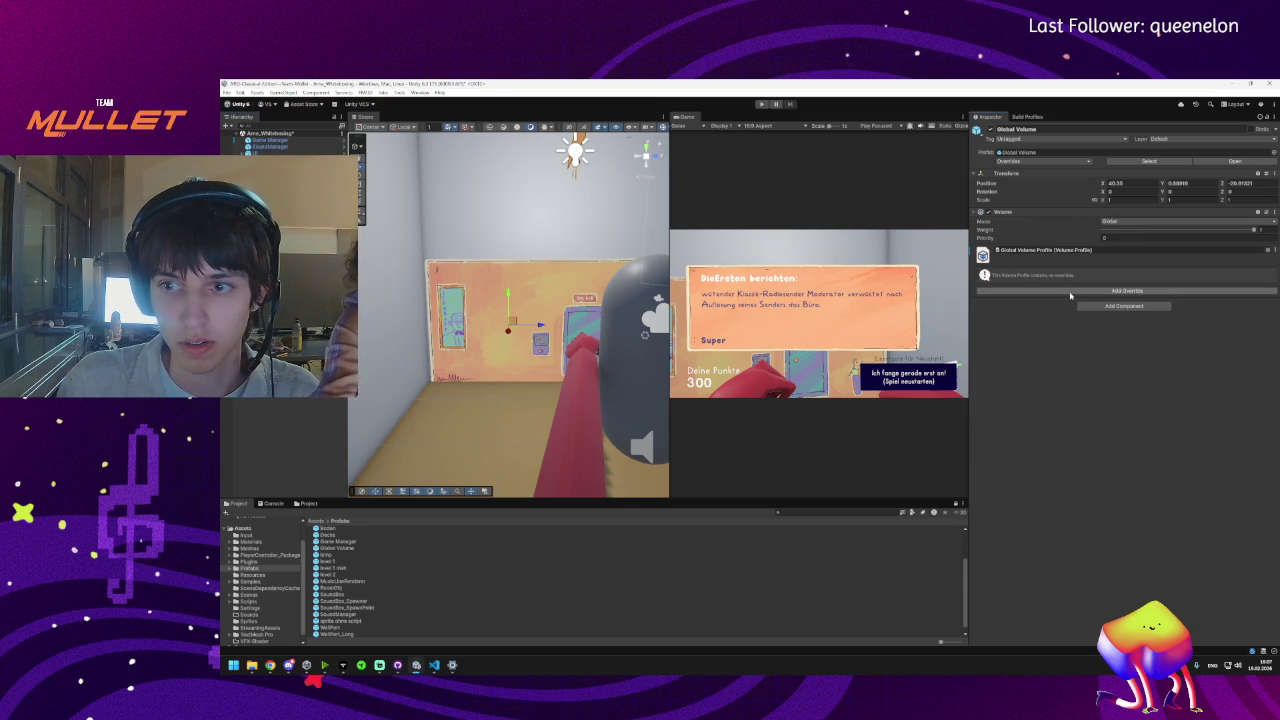
- Add the Lighting > Adaptive Probe Volumes Options override to the Global Volume profile
{"action": "left_click", "coordinate": [1070, 291]}
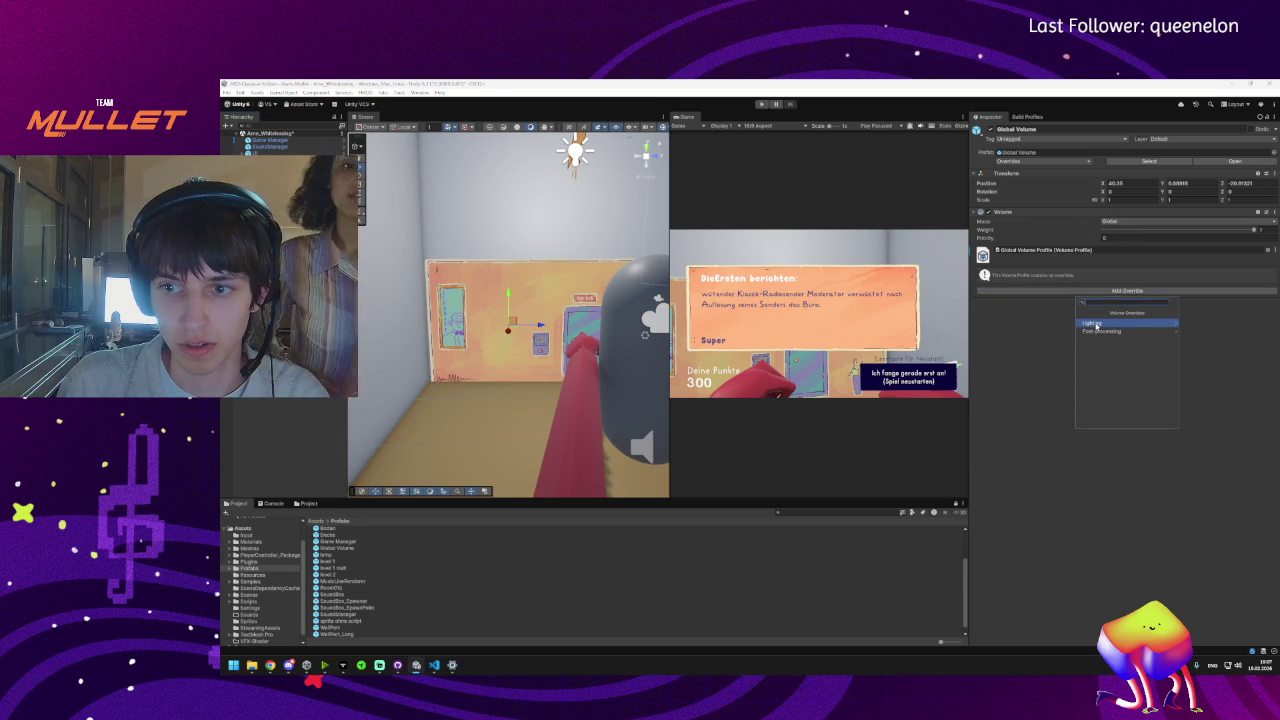
{"action": "left_click", "coordinate": [1096, 324]}
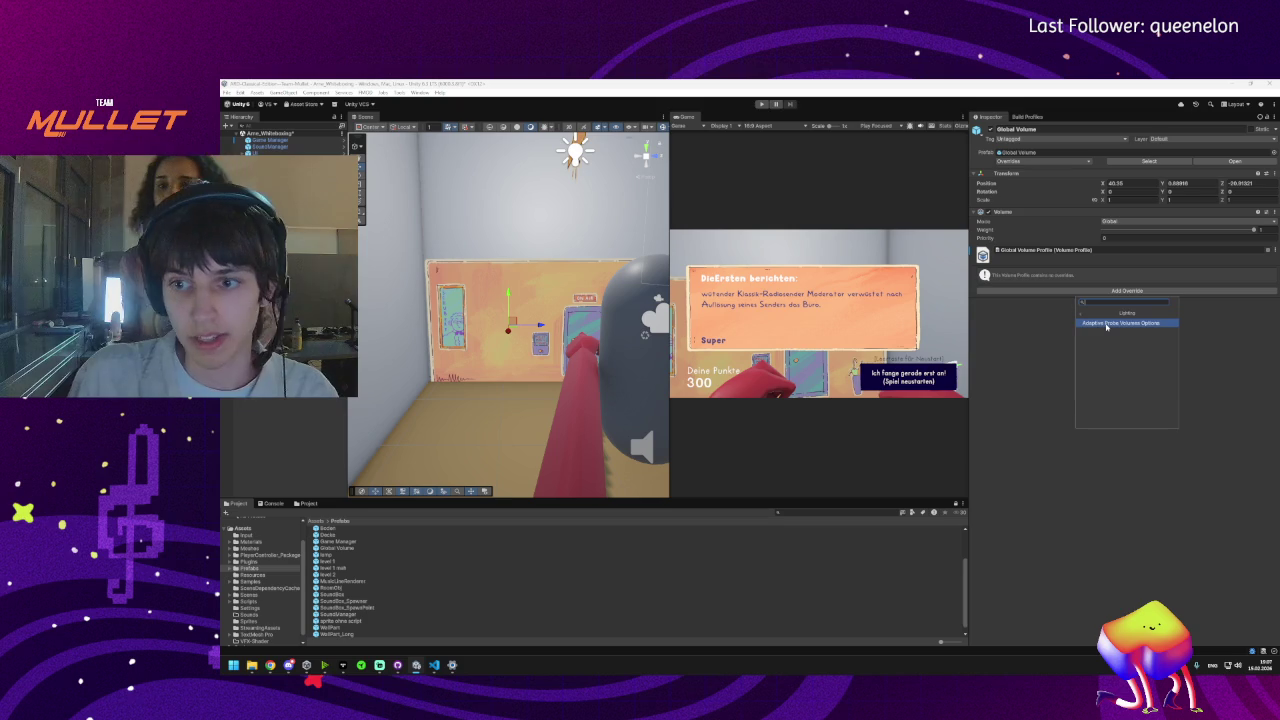
{"action": "left_click", "coordinate": [1106, 323]}
{"action": "left_click", "coordinate": [1077, 357]}
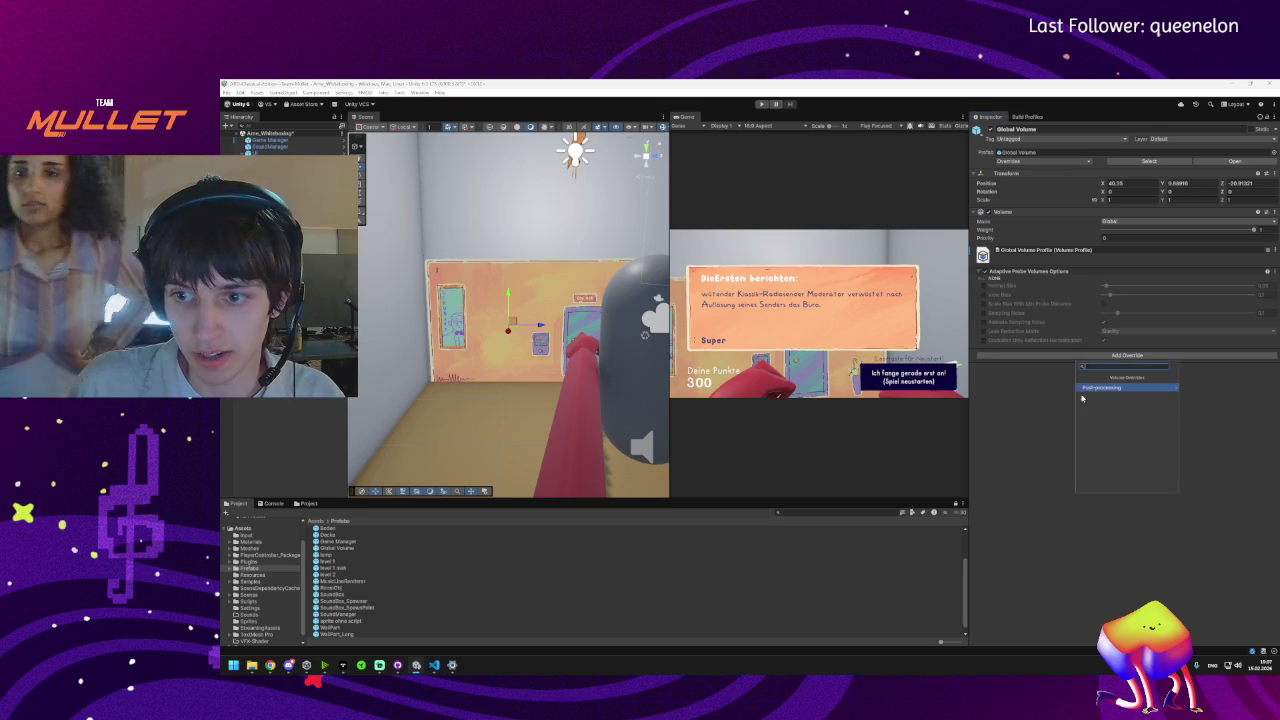
{"action": "left_click", "coordinate": [1095, 388]}
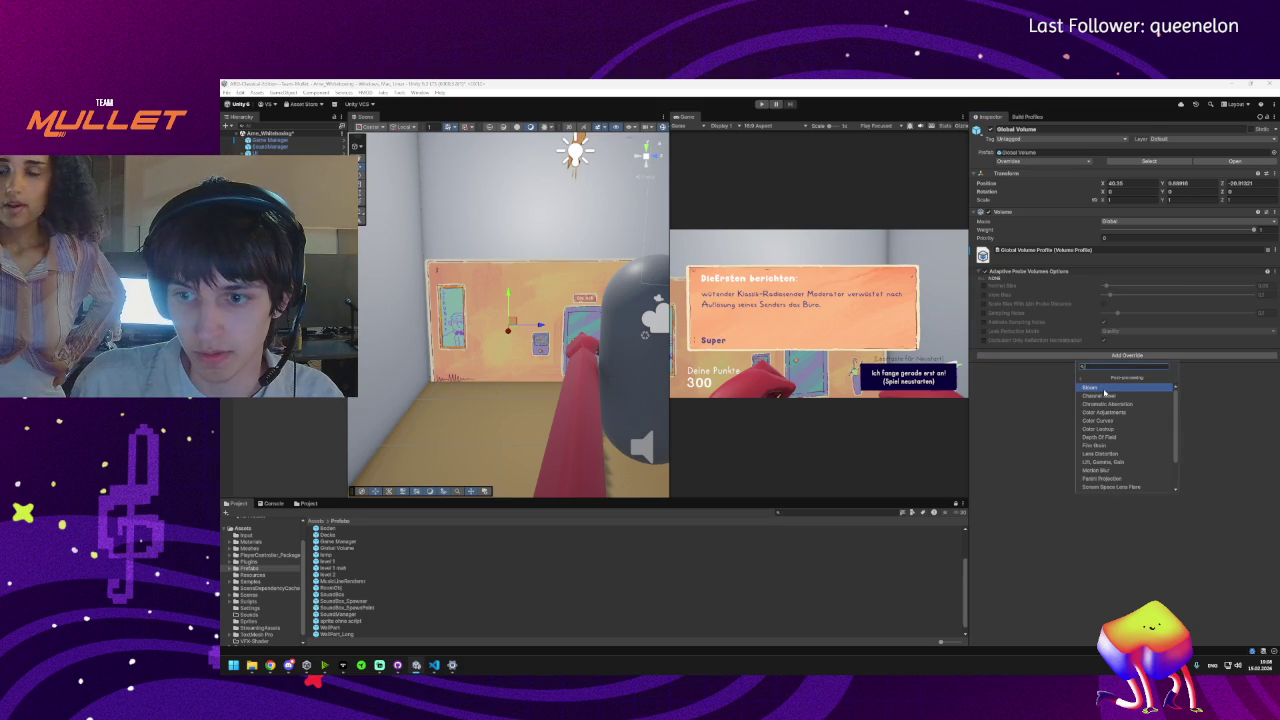
{"action": "left_click", "coordinate": [1043, 425]}
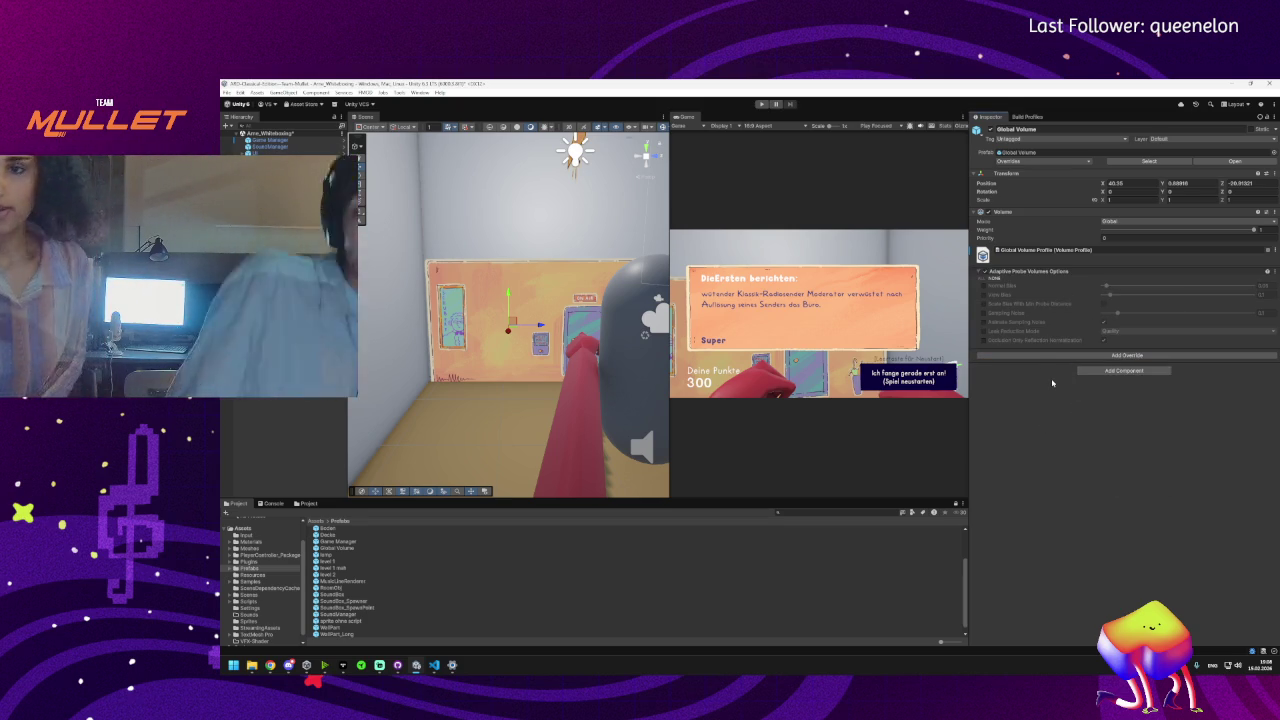
- Search the overrides for 'bloom' and add the Bloom override
{"action": "left_click", "coordinate": [1118, 356]}
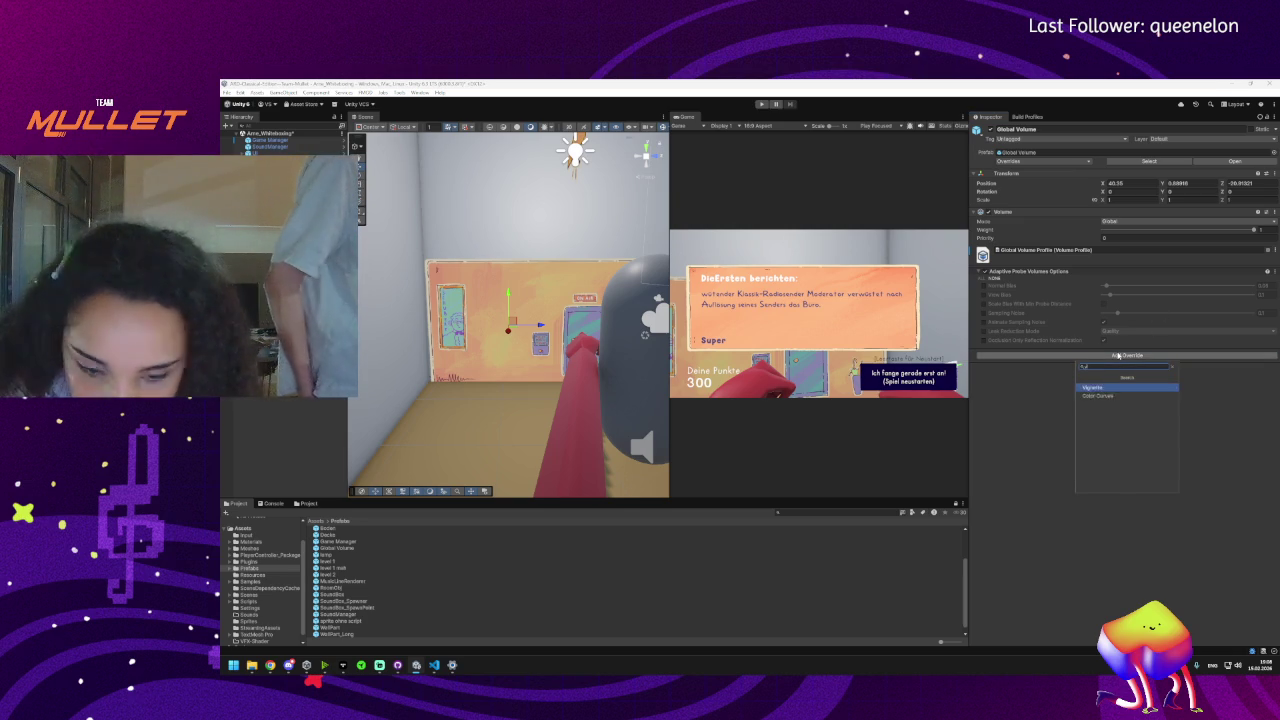
{"action": "type", "text": "bloom"}
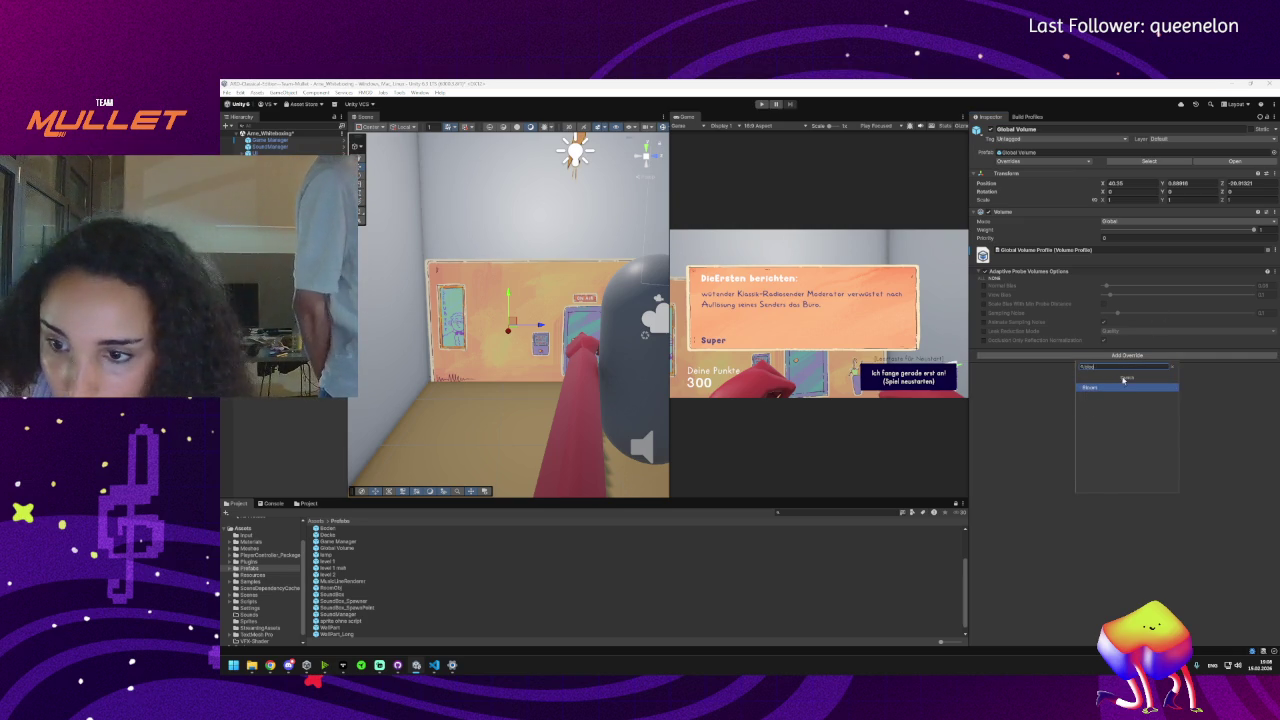
{"action": "left_click", "coordinate": [1131, 390]}
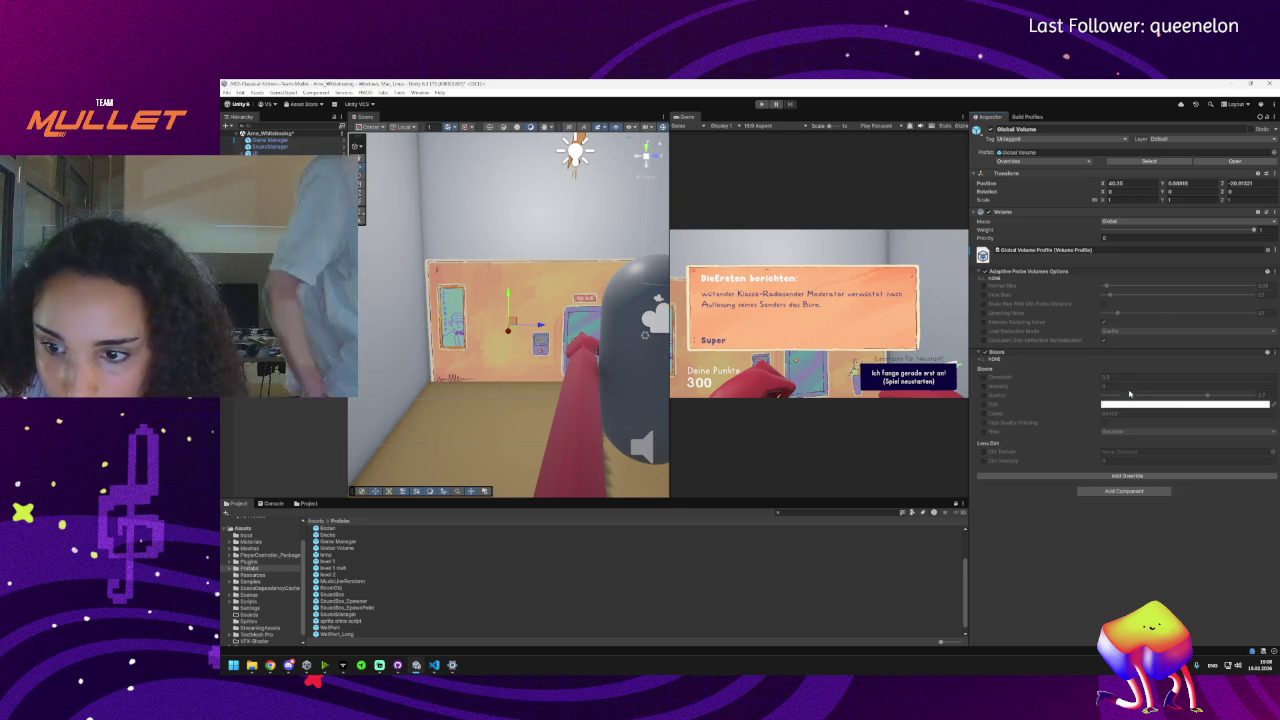
- Enable the Bloom Threshold and Intensity overrides and set Threshold to 0.33
{"action": "left_click", "coordinate": [984, 377]}
{"action": "mouse_move", "coordinate": [510, 340]}
{"action": "left_mouse_down"}
{"action": "mouse_move", "coordinate": [623, 423]}
{"action": "mouse_move", "coordinate": [611, 371]}
{"action": "mouse_move", "coordinate": [514, 200]}
{"action": "mouse_move", "coordinate": [511, 223]}
{"action": "mouse_move", "coordinate": [529, 206]}
{"action": "mouse_move", "coordinate": [537, 217]}
{"action": "mouse_move", "coordinate": [577, 171]}
{"action": "mouse_move", "coordinate": [537, 252]}
{"action": "mouse_move", "coordinate": [551, 240]}
{"action": "left_mouse_up"}
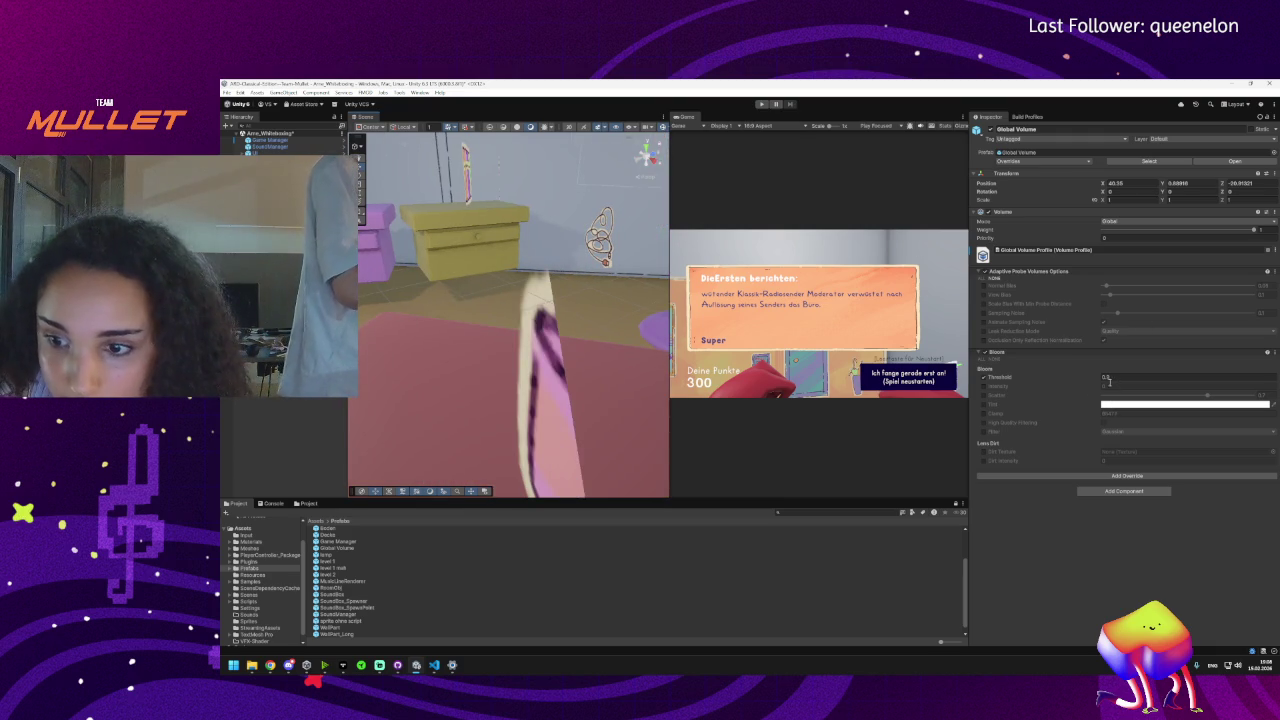
{"action": "left_click", "coordinate": [985, 387]}
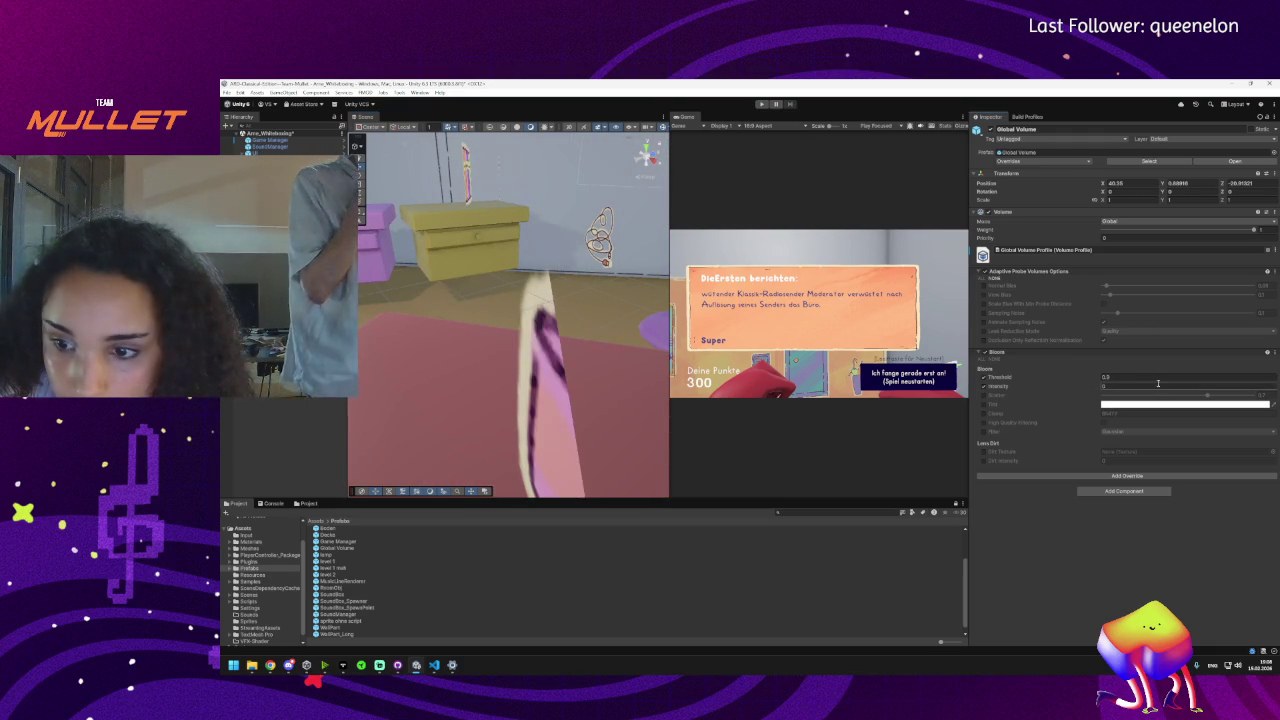
{"action": "left_click", "coordinate": [1104, 377]}
{"action": "type", "text": "0.37"}
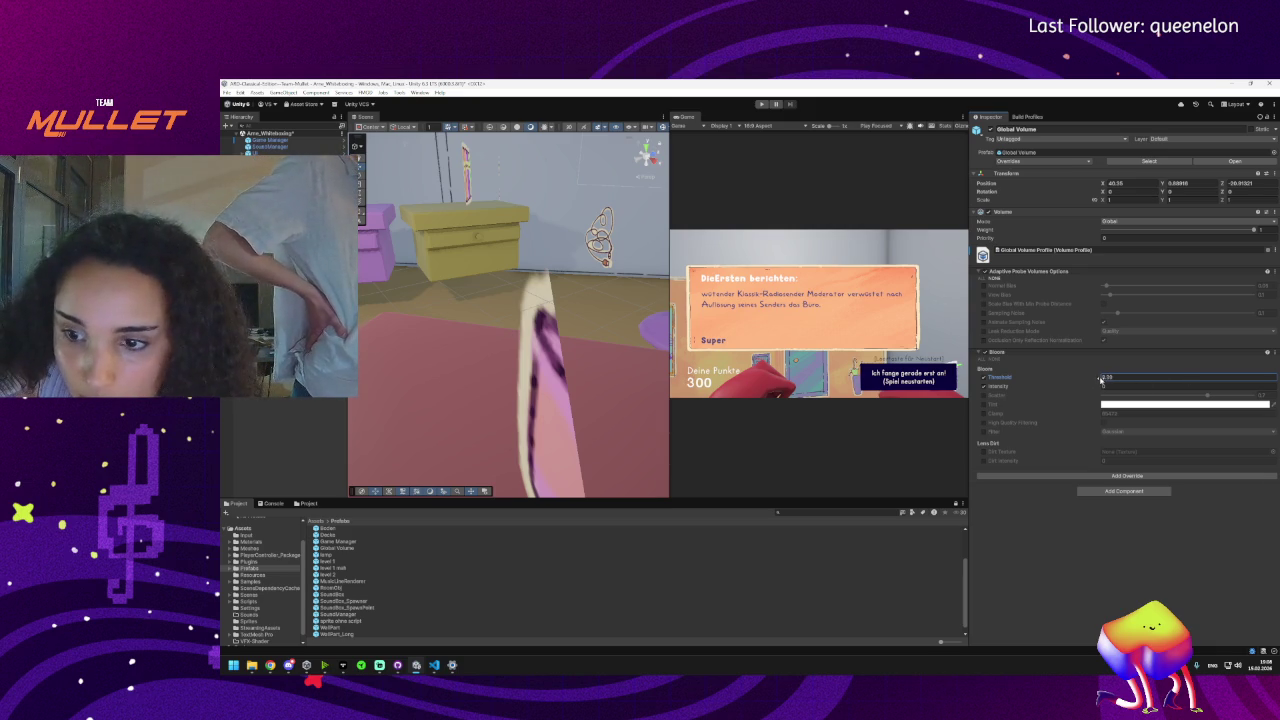
{"action": "left_click_drag", "start_coordinate": [1031, 374], "coordinate": [1034, 374]}
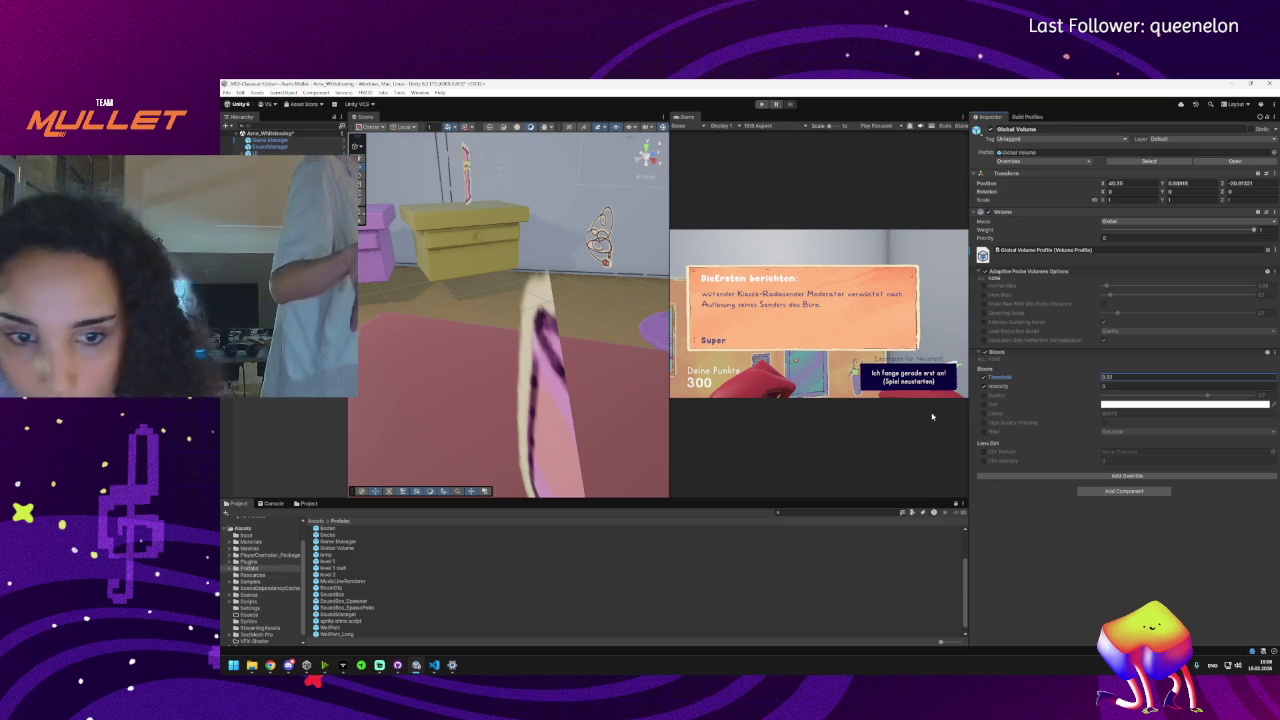
{"action": "left_click_drag", "start_coordinate": [575, 390], "coordinate": [478, 243]}
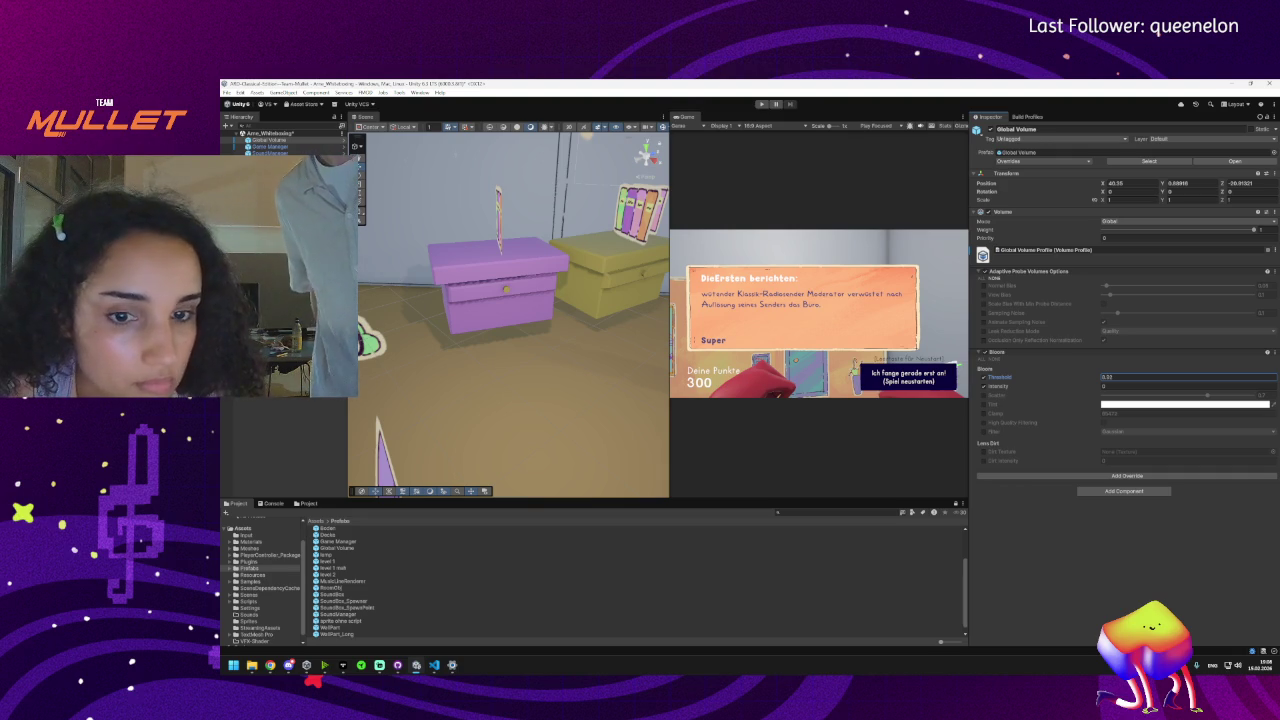
{"action": "scroll", "coordinate": [521, 347], "scroll_direction": "down", "scroll_amount": 3}
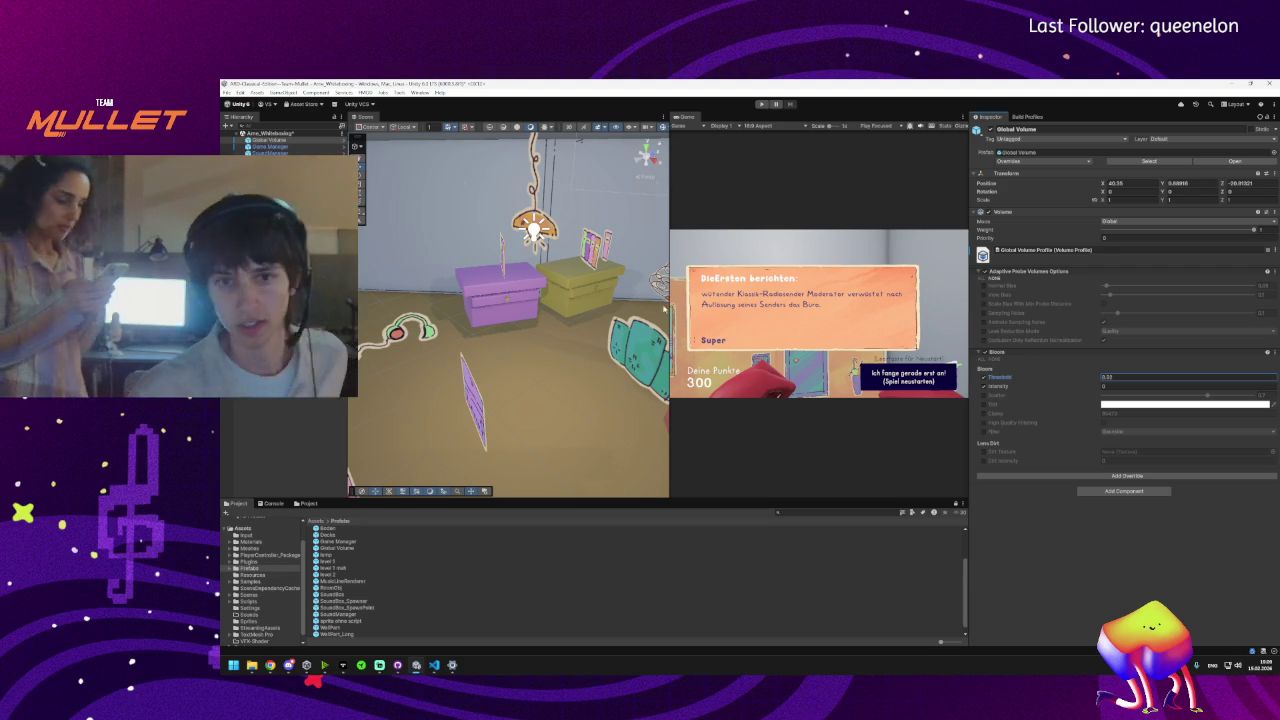
{"action": "key", "text": "Return"}
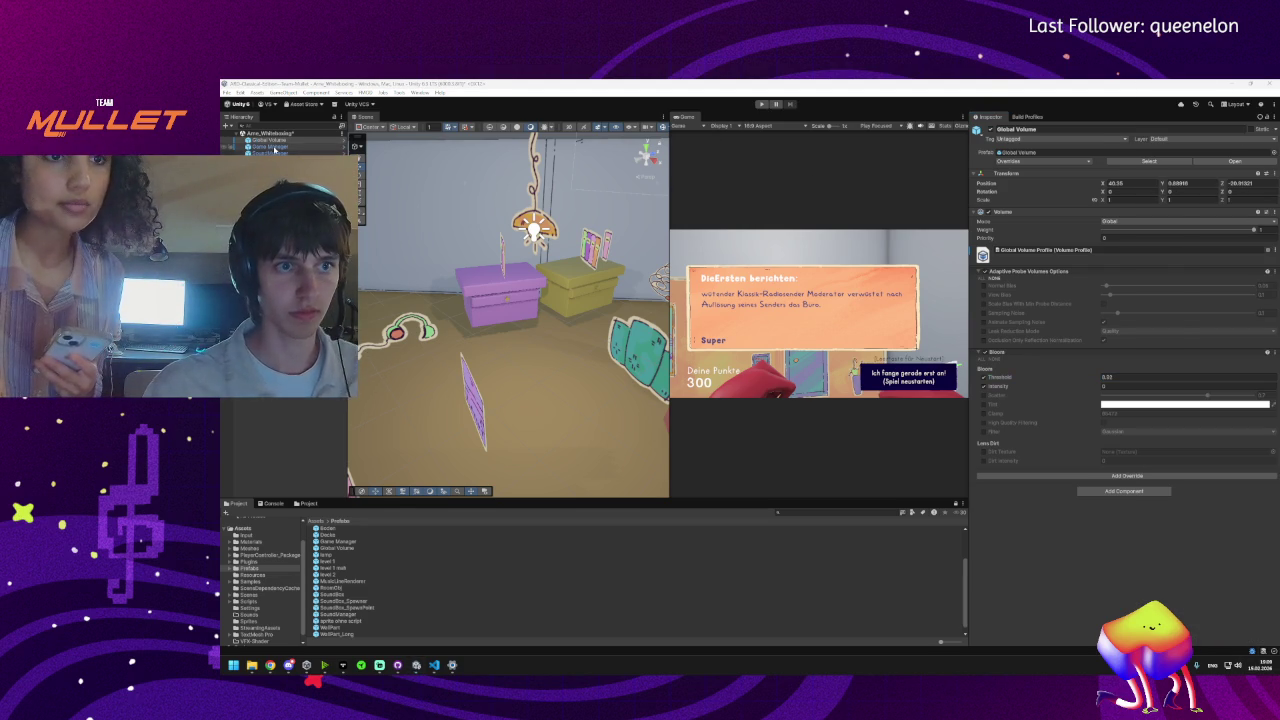
- Inspect PlayerCharacter_FirstPerson, CameraTarget and Player Camera, then delete Global Volume from the Hierarchy
{"action": "left_click", "coordinate": [520, 360]}
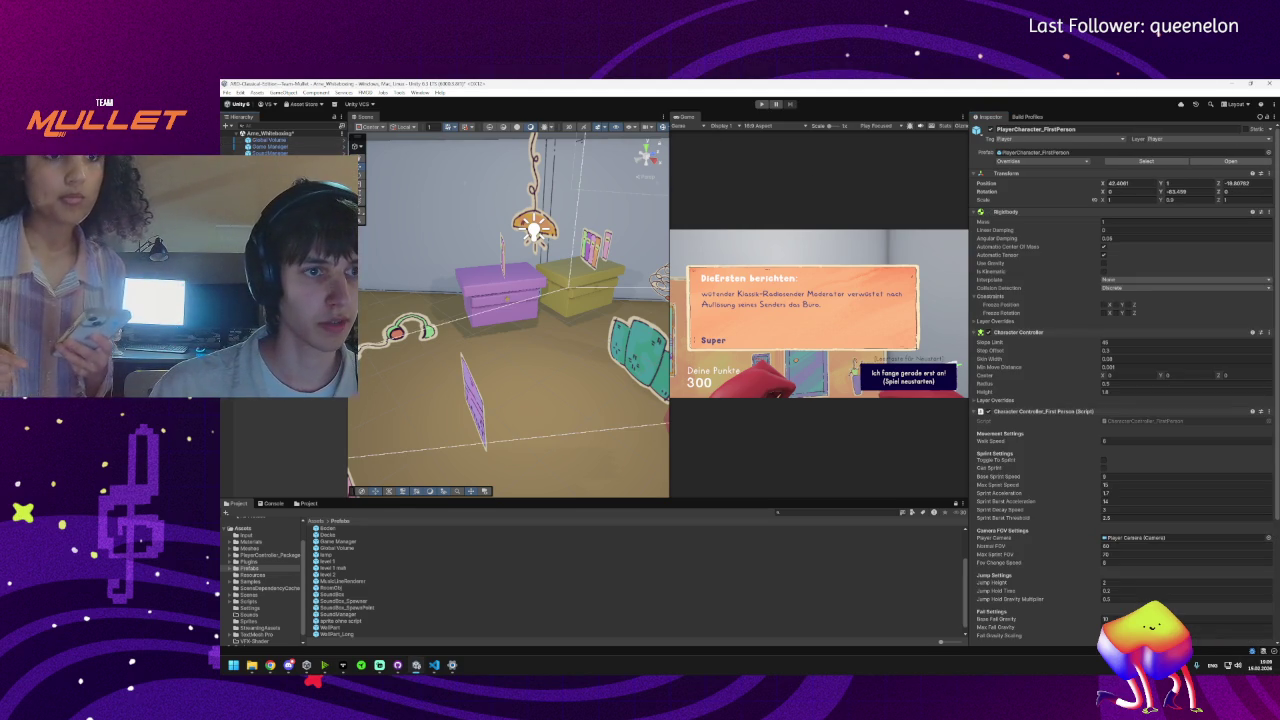
{"action": "key", "text": "Down"}
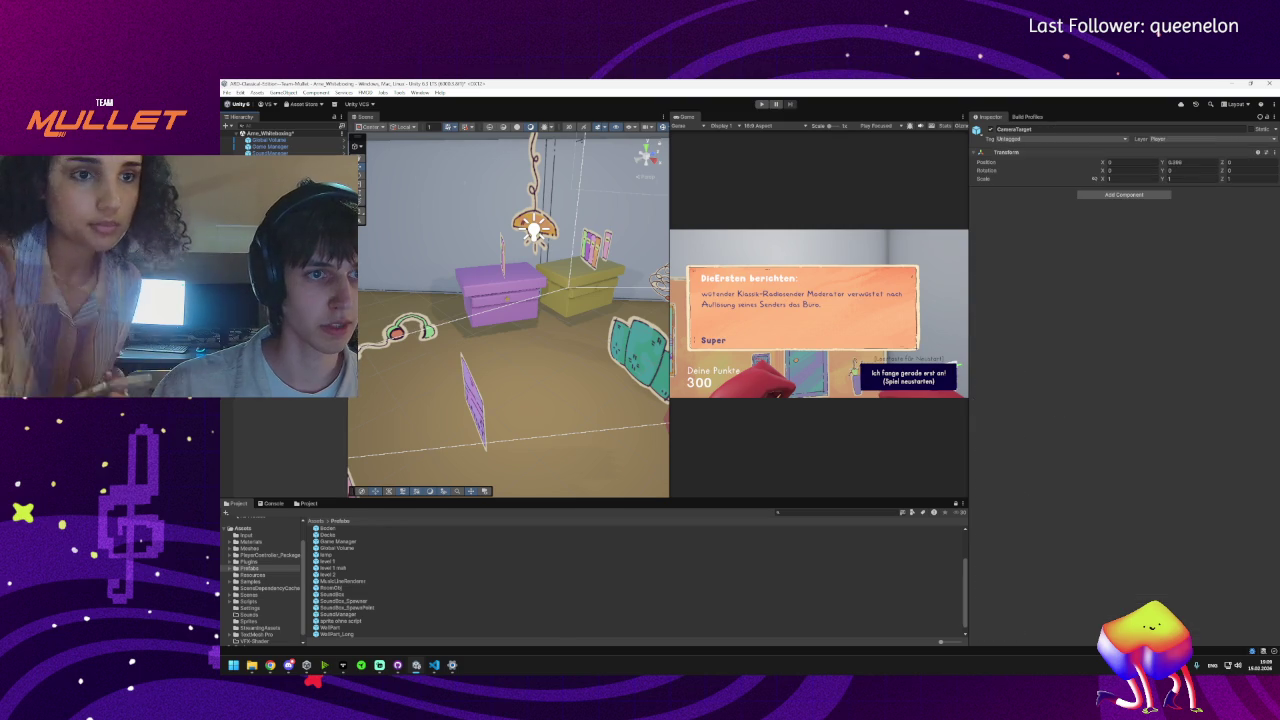
{"action": "key", "text": "Down"}
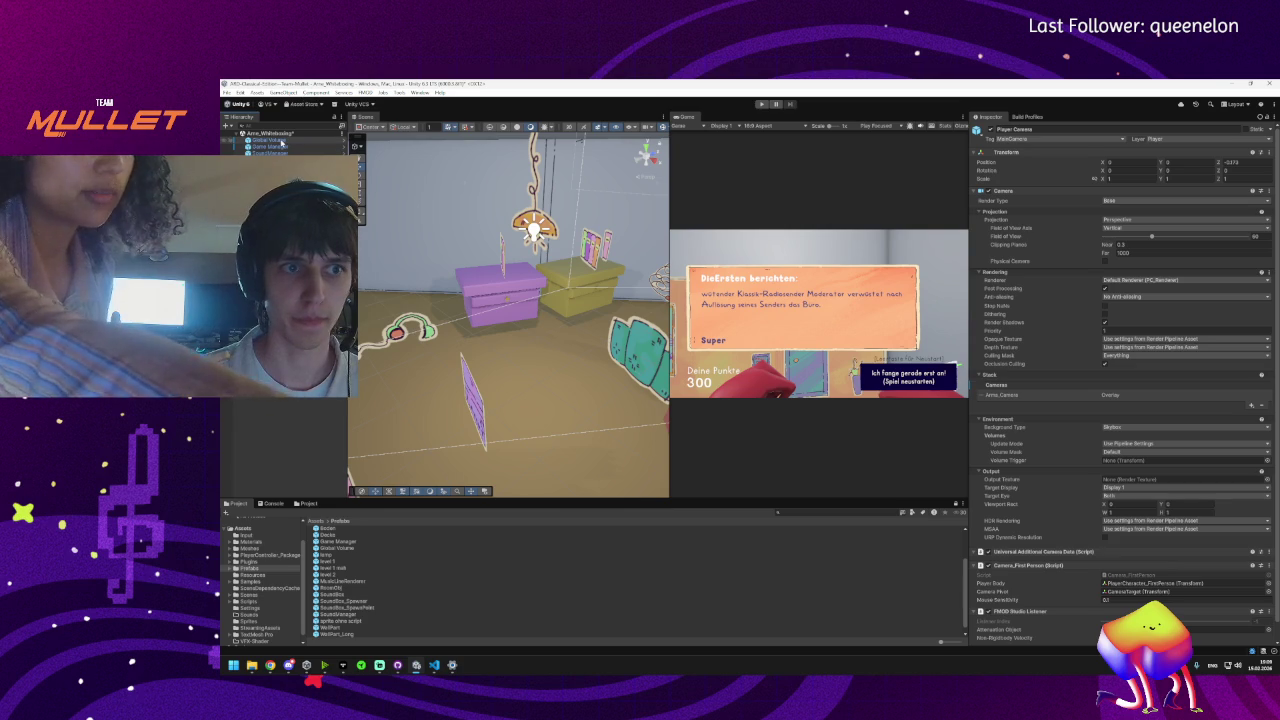
{"action": "left_click", "coordinate": [281, 141]}
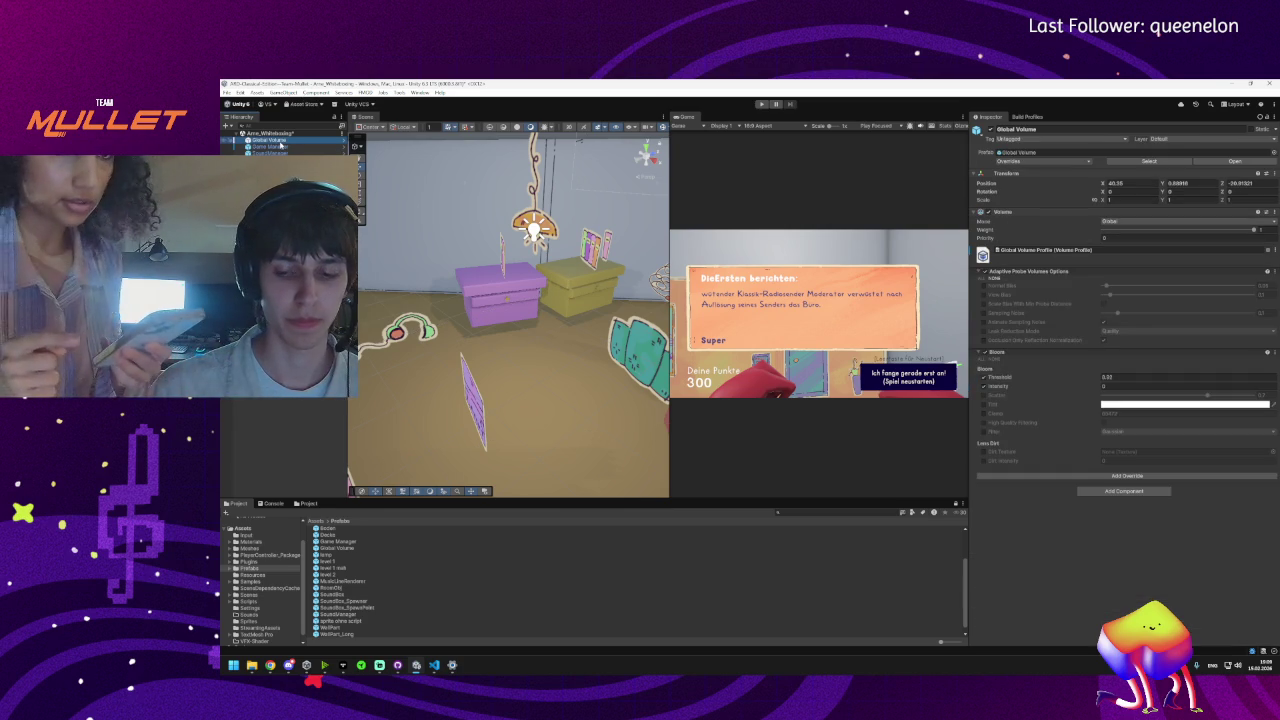
{"action": "key", "text": "Delete"}
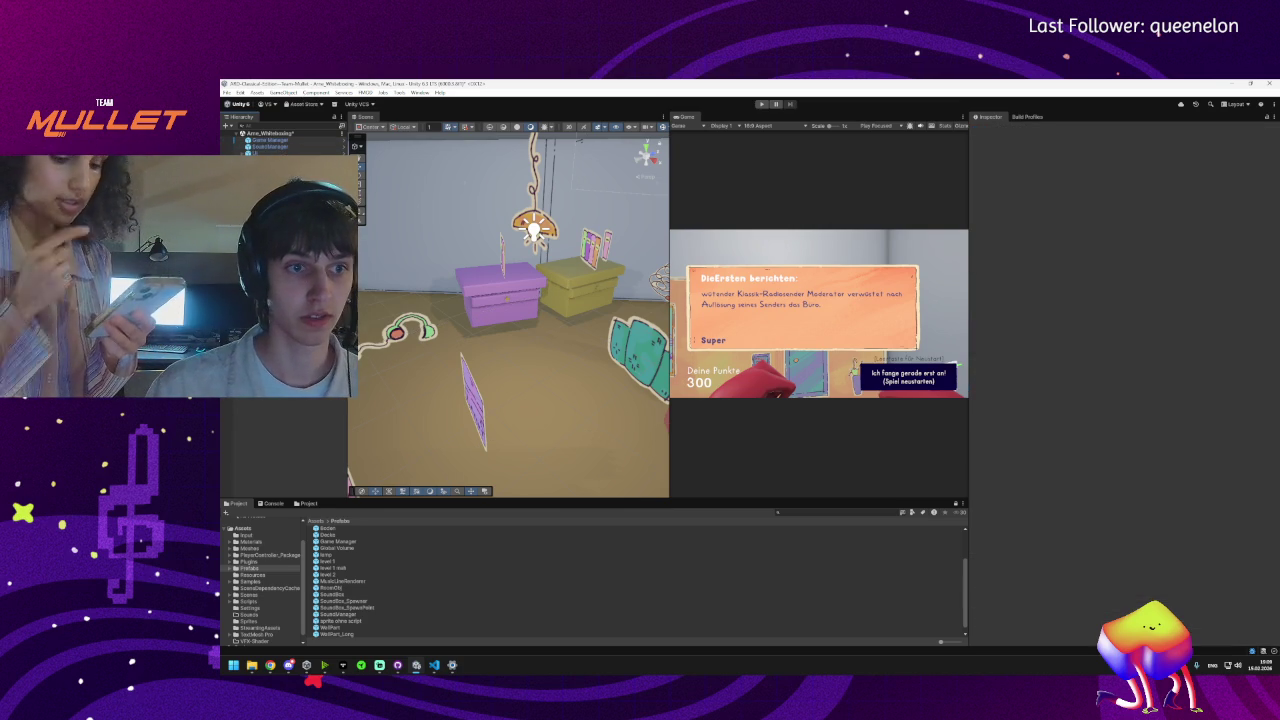
- Create a new Global Volume with a fresh profile and add a Bloom override to it
{"action": "right_click", "coordinate": [288, 318]}
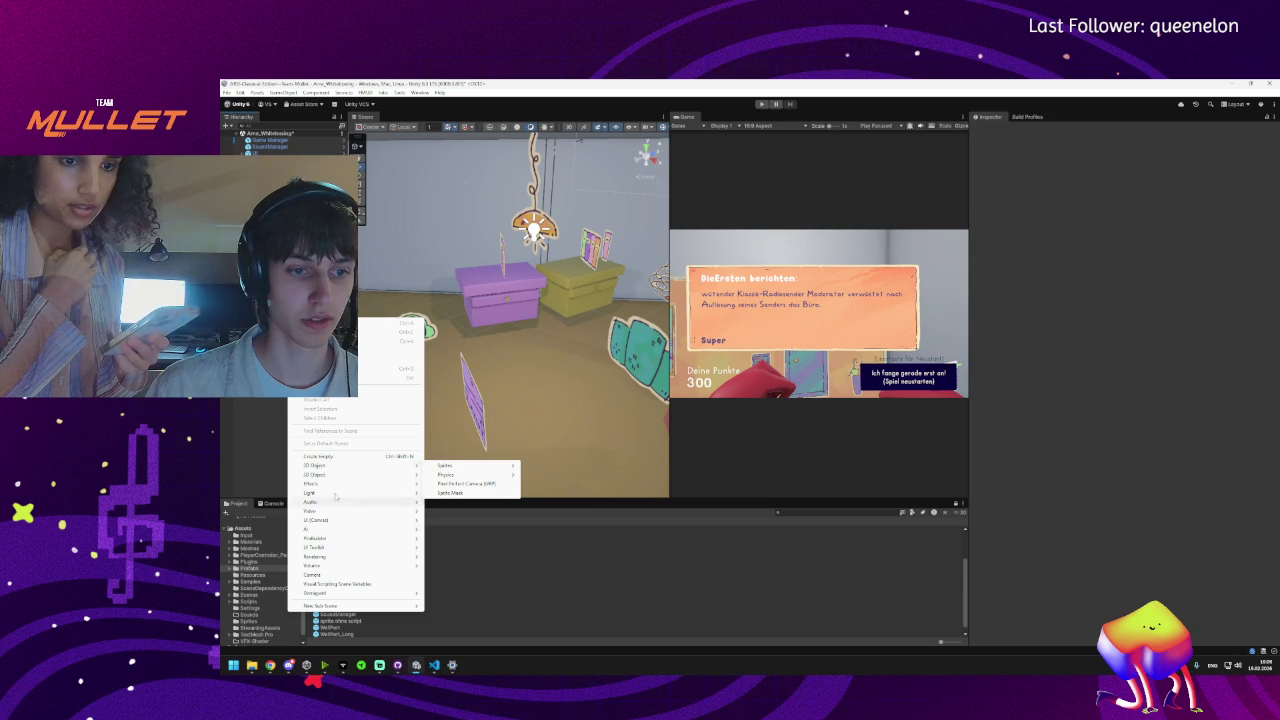
{"action": "mouse_move", "coordinate": [330, 565]}
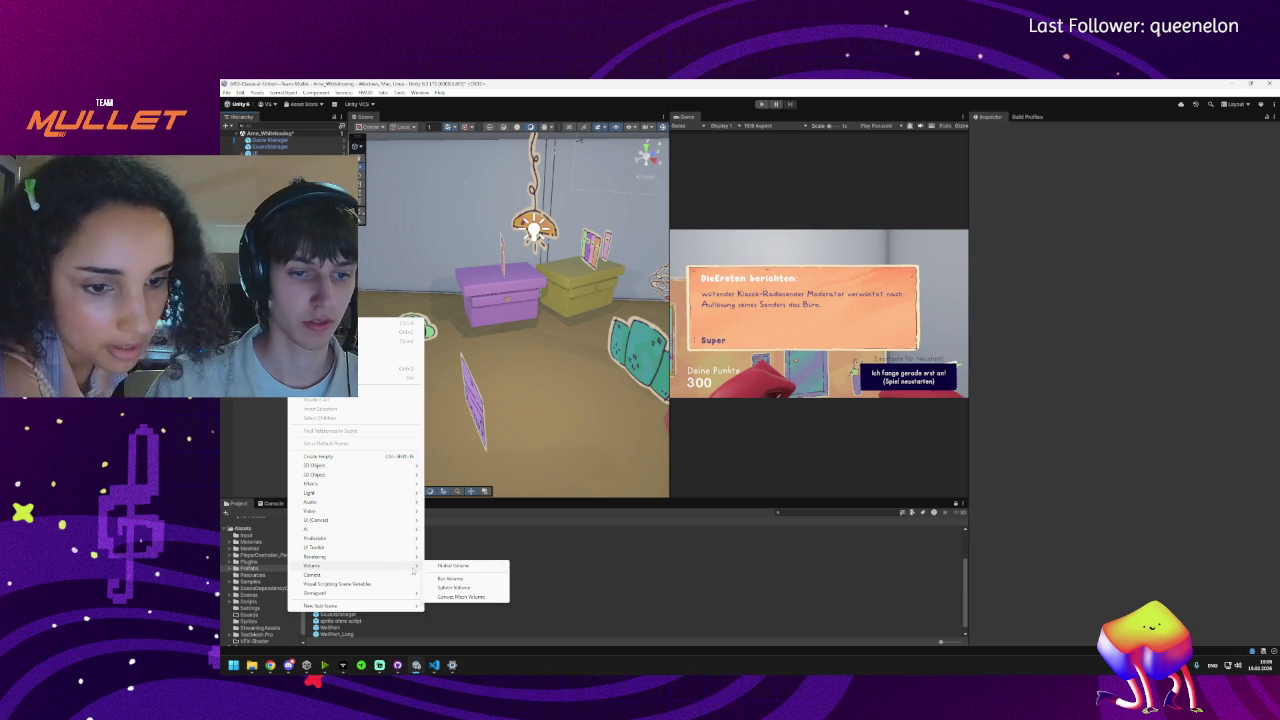
{"action": "left_click", "coordinate": [461, 567]}
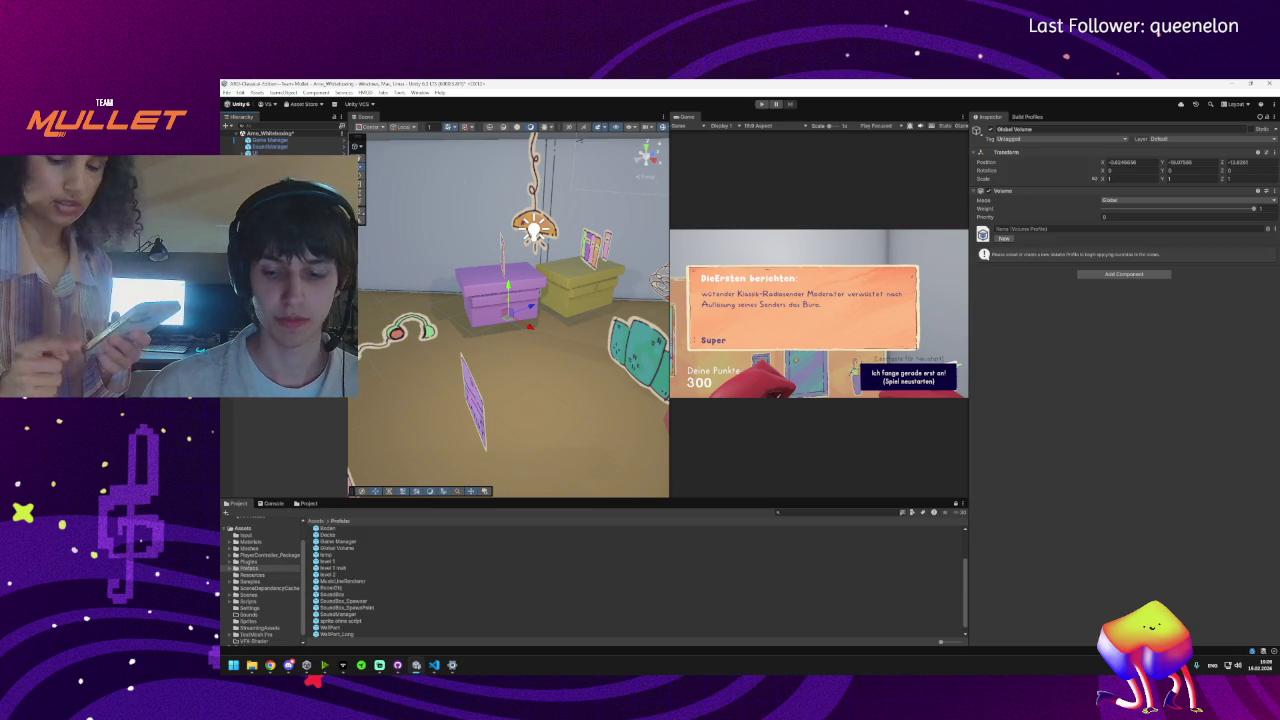
{"action": "left_click", "coordinate": [998, 238]}
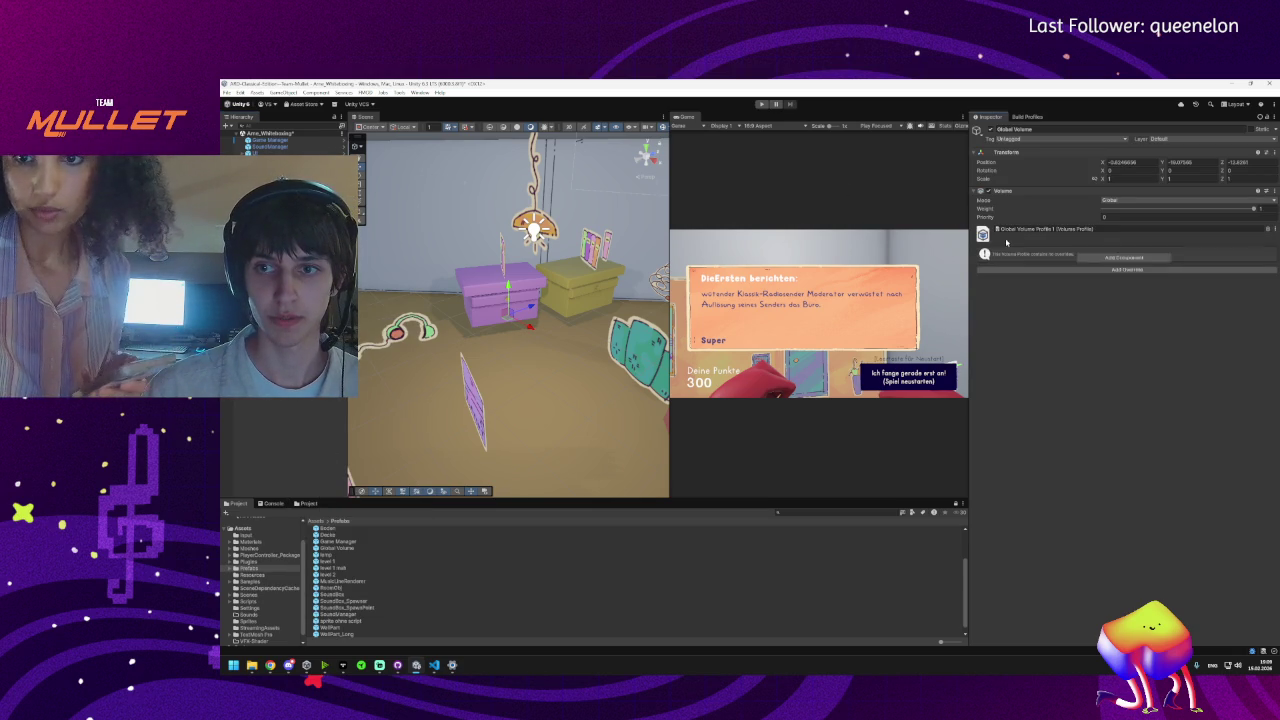
{"action": "left_click", "coordinate": [1090, 270]}
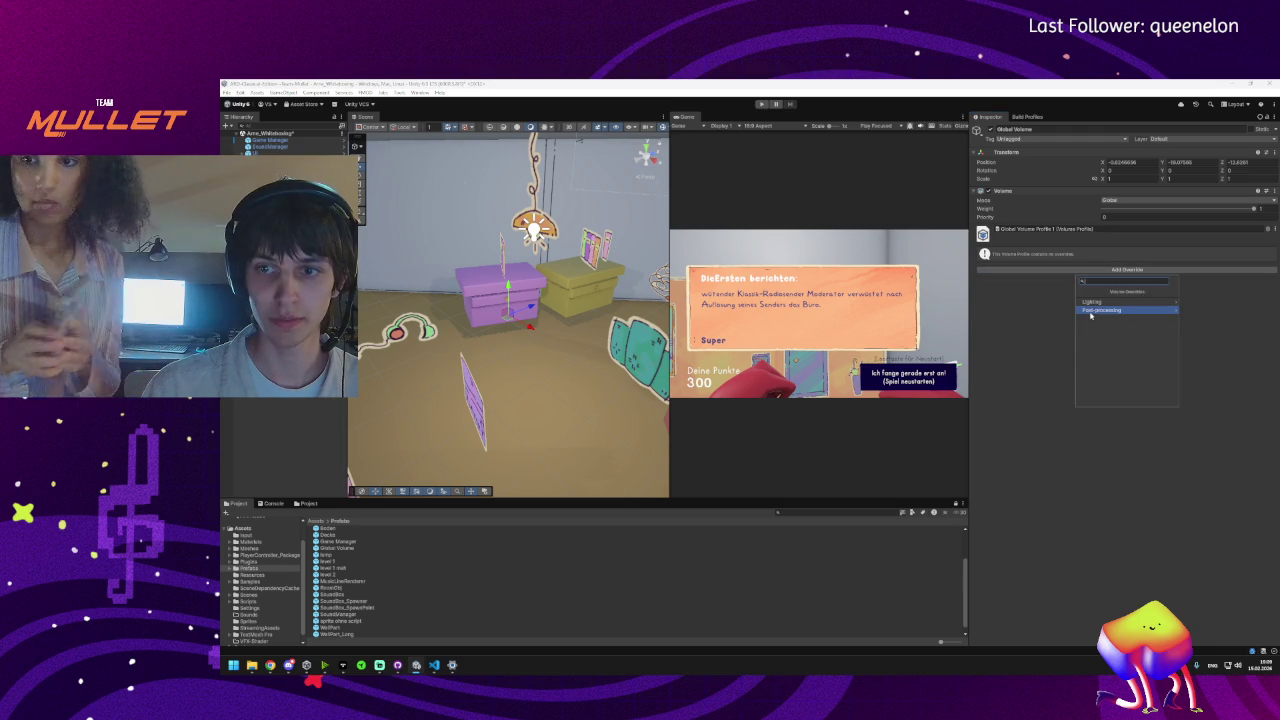
{"action": "left_click", "coordinate": [1090, 311]}
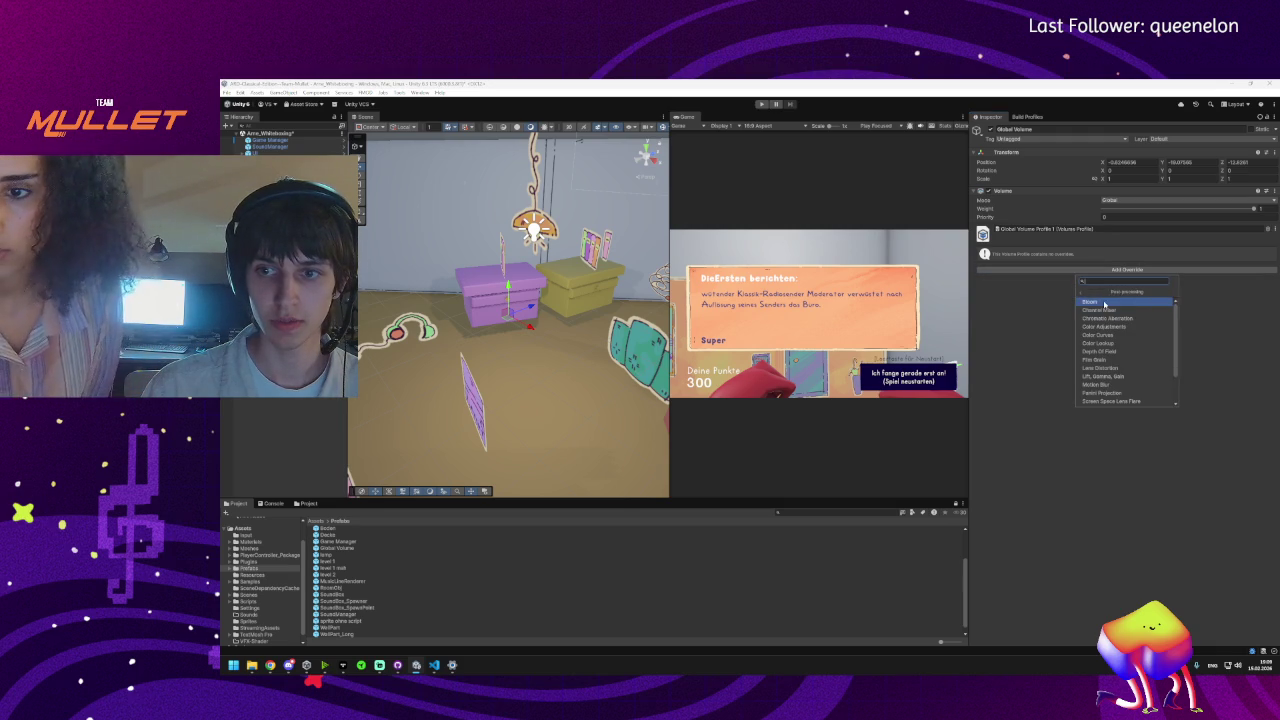
{"action": "left_click", "coordinate": [1092, 302]}
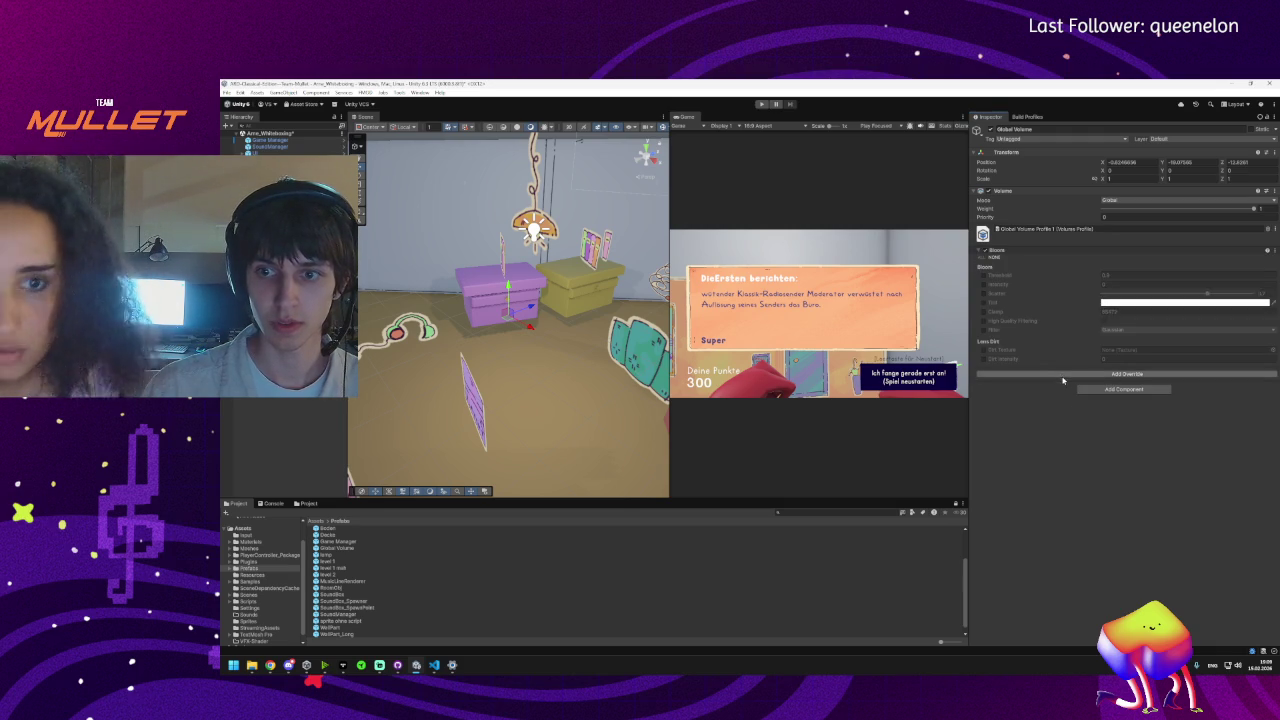
{"action": "mouse_move", "coordinate": [520, 300]}
{"action": "left_mouse_down"}
{"action": "mouse_move", "coordinate": [440, 300]}
{"action": "mouse_move", "coordinate": [450, 330]}
{"action": "mouse_move", "coordinate": [529, 309]}
{"action": "left_mouse_up"}
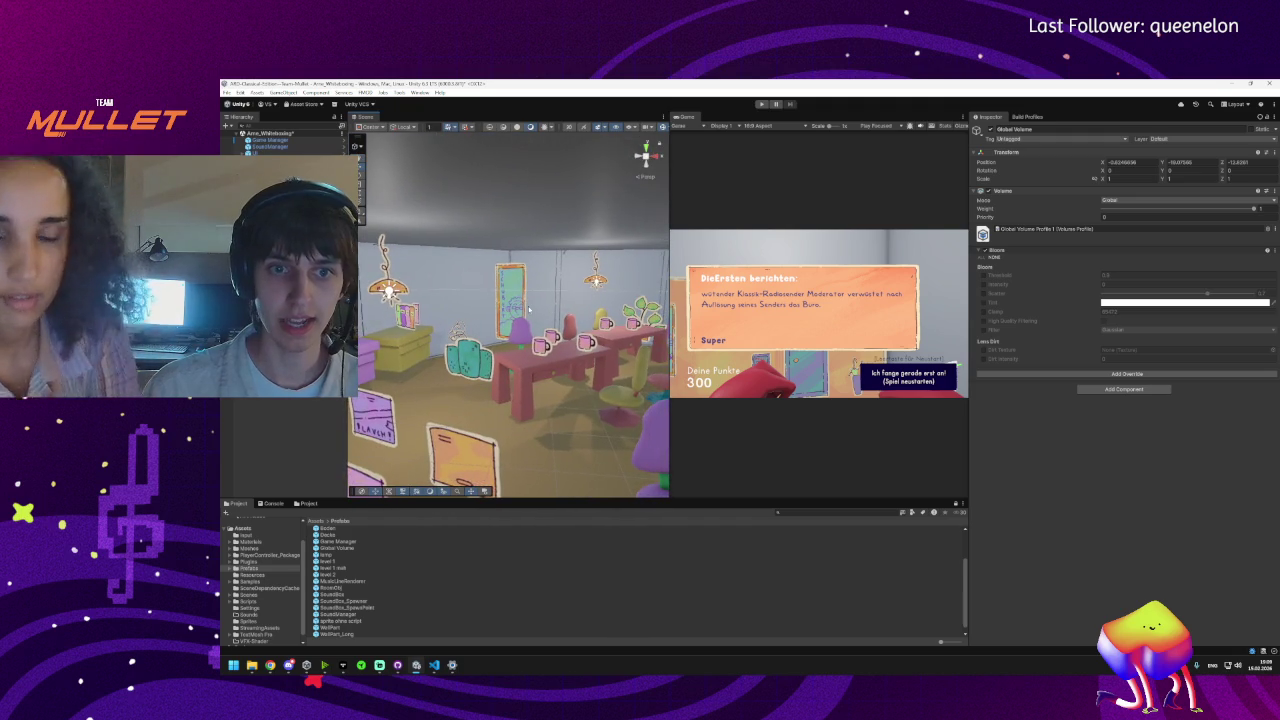
{"action": "left_click", "coordinate": [1104, 274]}
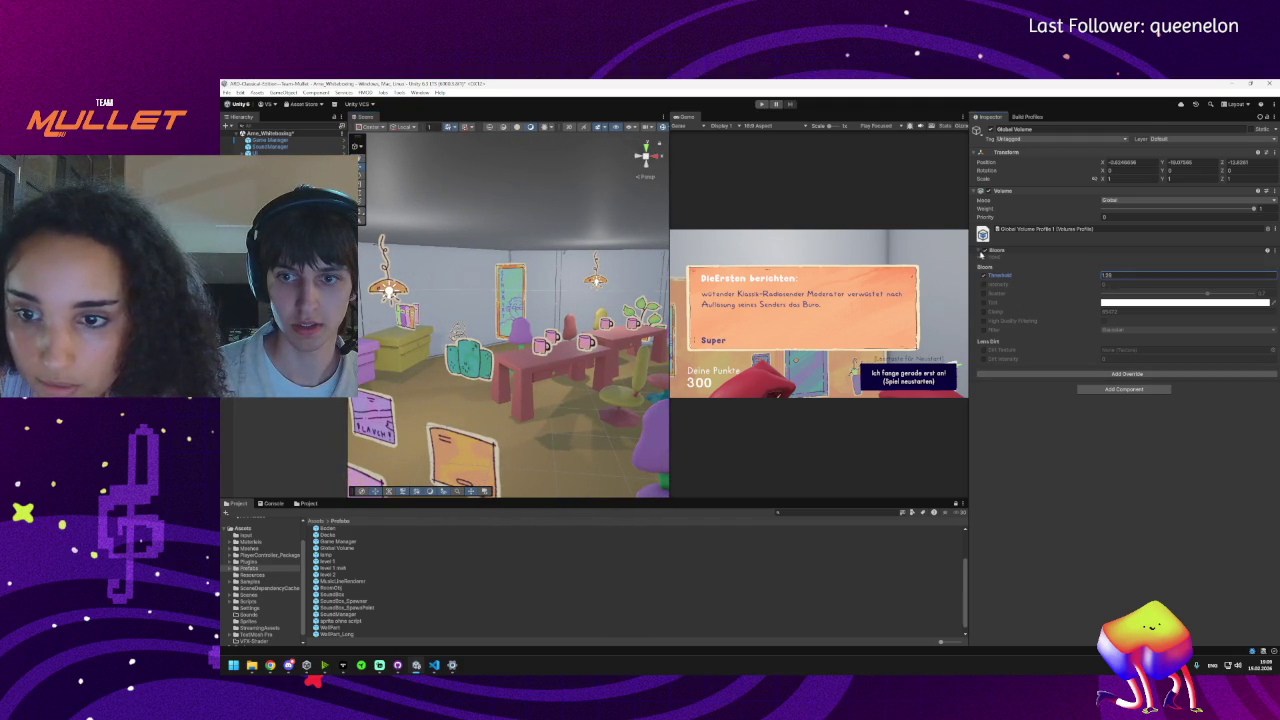
- Add a Film Grain override with Type and Intensity enabled, intensity about 0.23
{"action": "left_click", "coordinate": [1112, 373]}
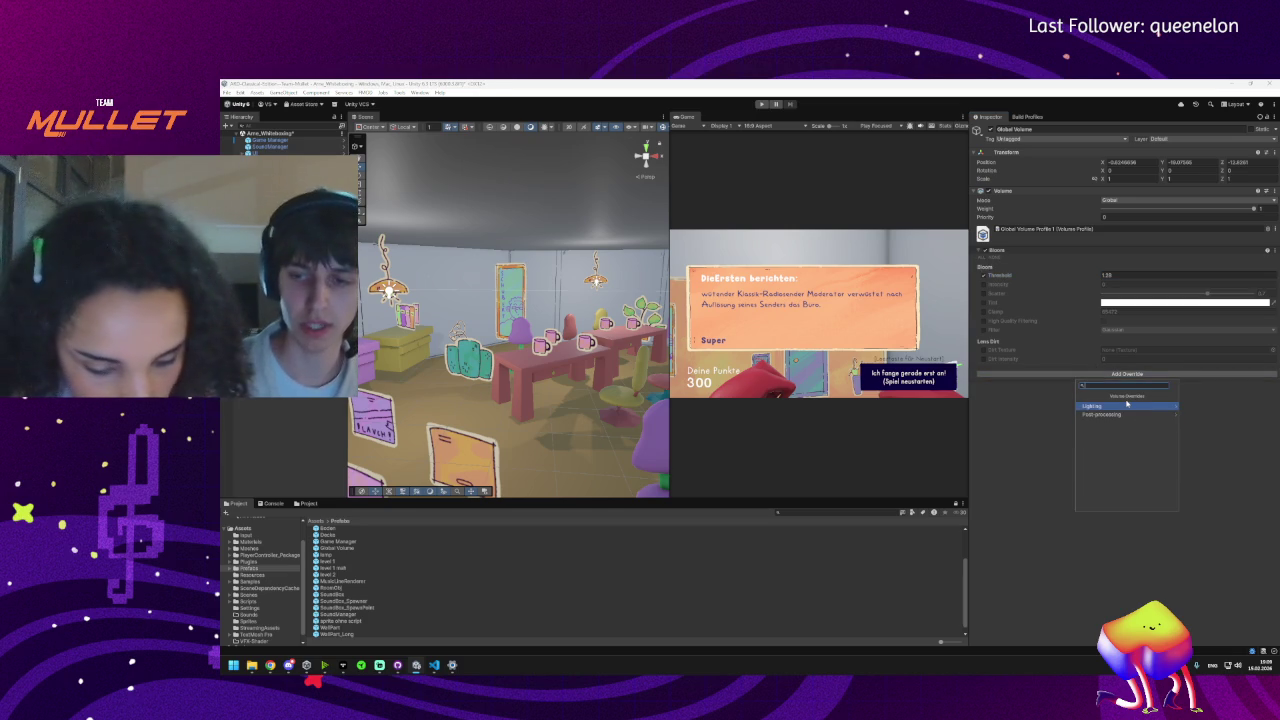
{"action": "type", "text": "f"}
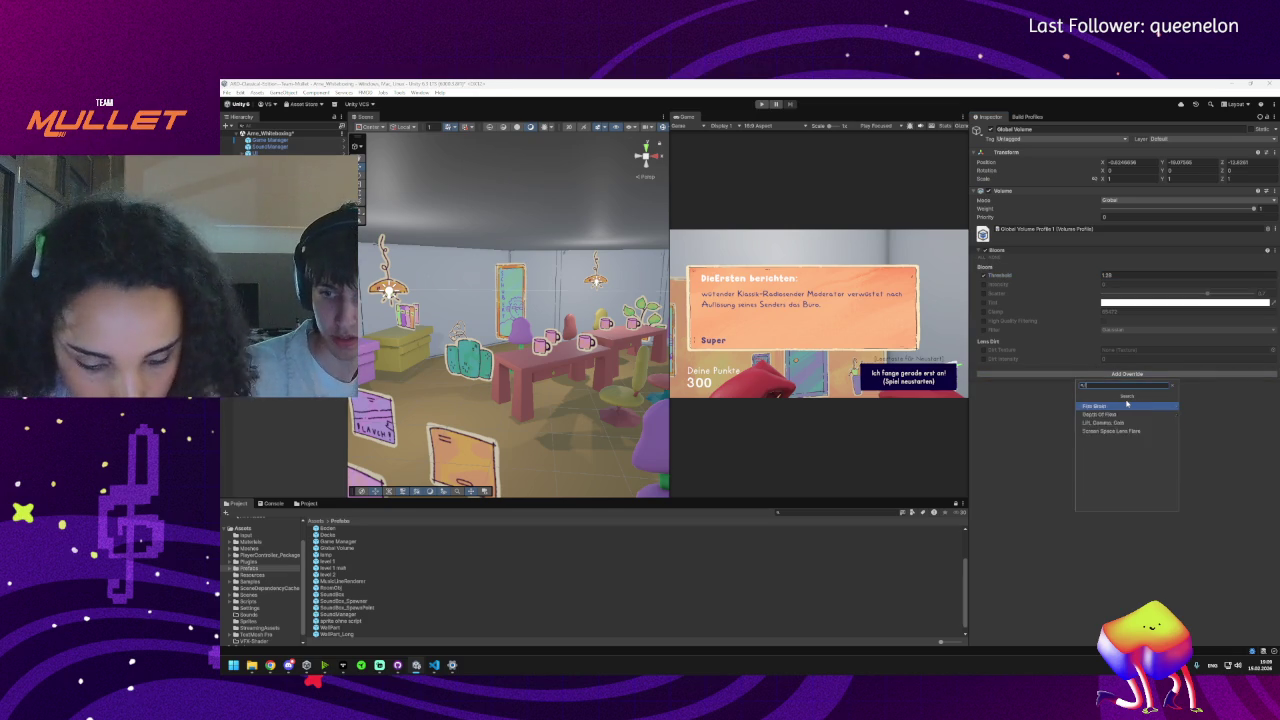
{"action": "type", "text": "il"}
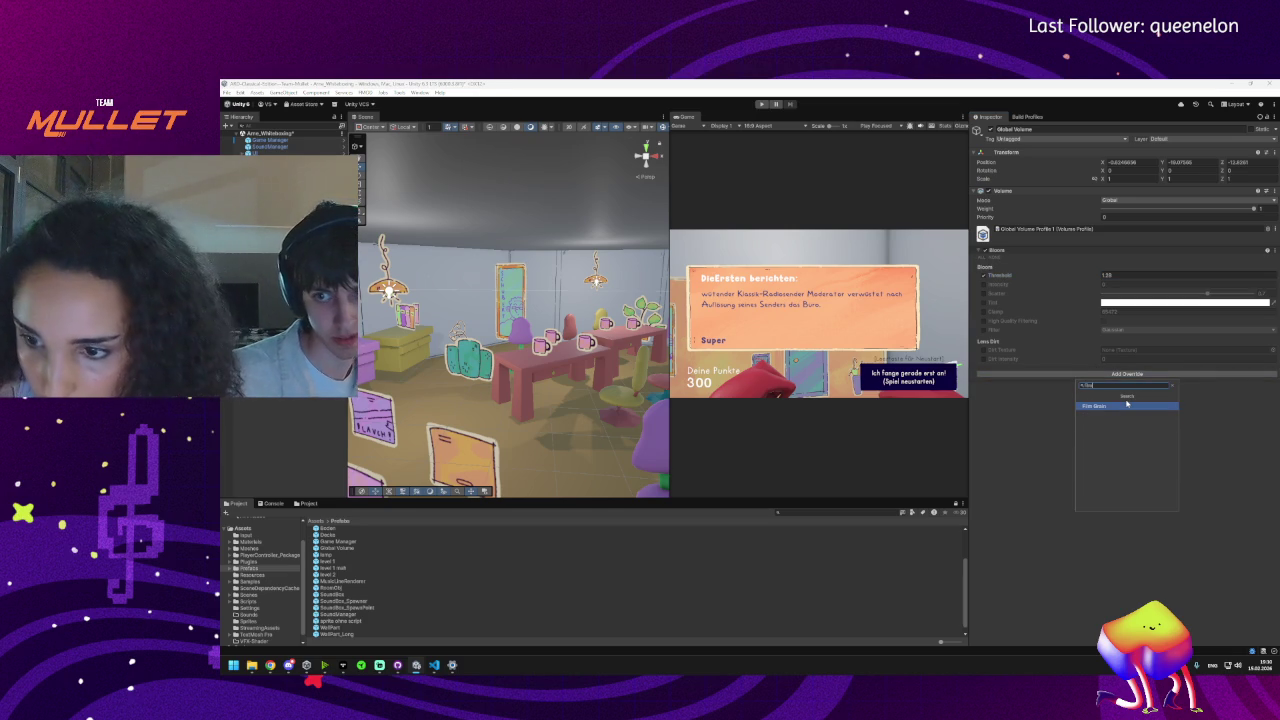
{"action": "left_click", "coordinate": [1127, 404]}
{"action": "left_click", "coordinate": [982, 385]}
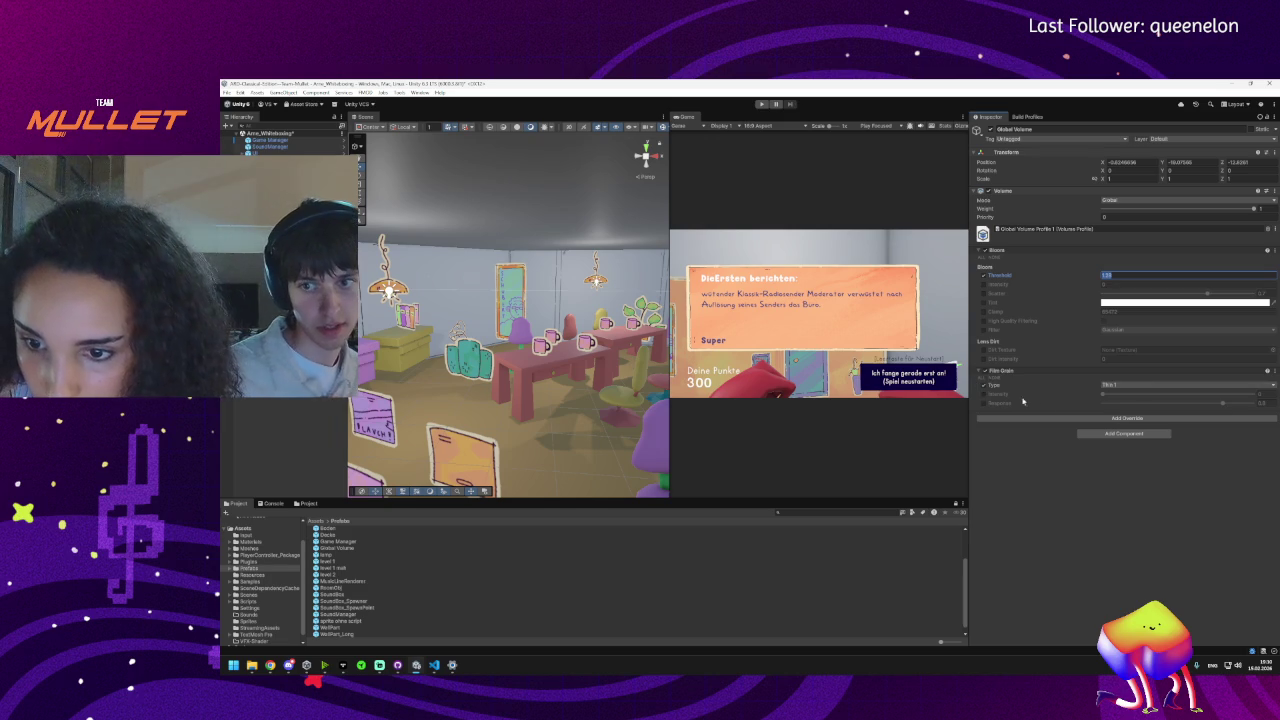
{"action": "left_click", "coordinate": [983, 394]}
{"action": "left_click_drag", "start_coordinate": [1104, 396], "coordinate": [1141, 396]}
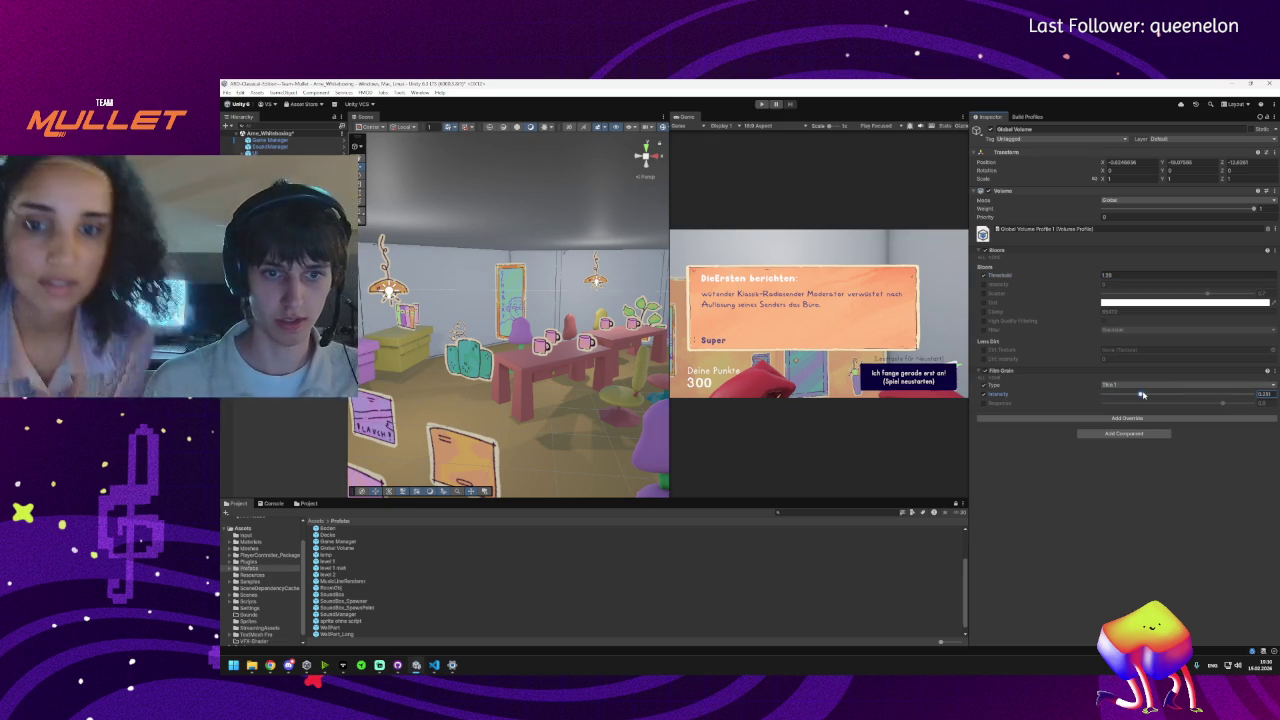
- Switch off both the Film Grain and Bloom overrides
{"action": "left_click", "coordinate": [986, 372]}
{"action": "left_click", "coordinate": [987, 251]}
{"action": "left_click", "coordinate": [986, 251]}
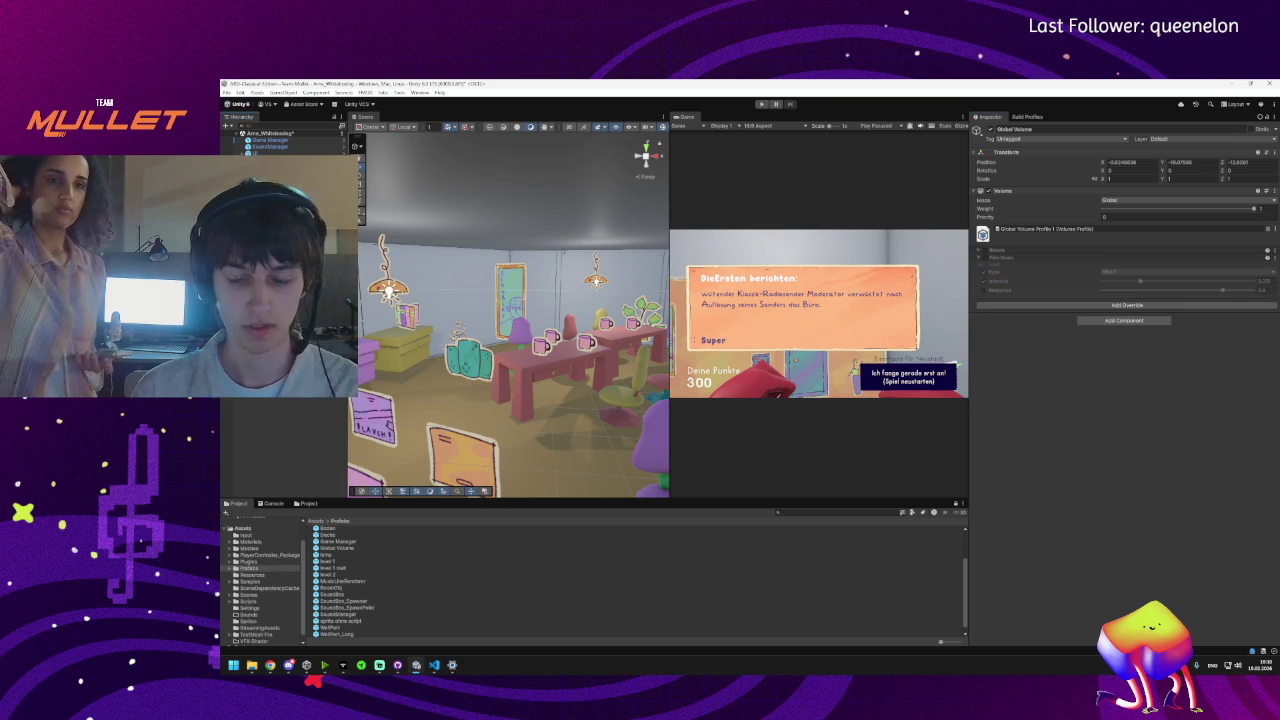
{"action": "left_click", "coordinate": [240, 92]}
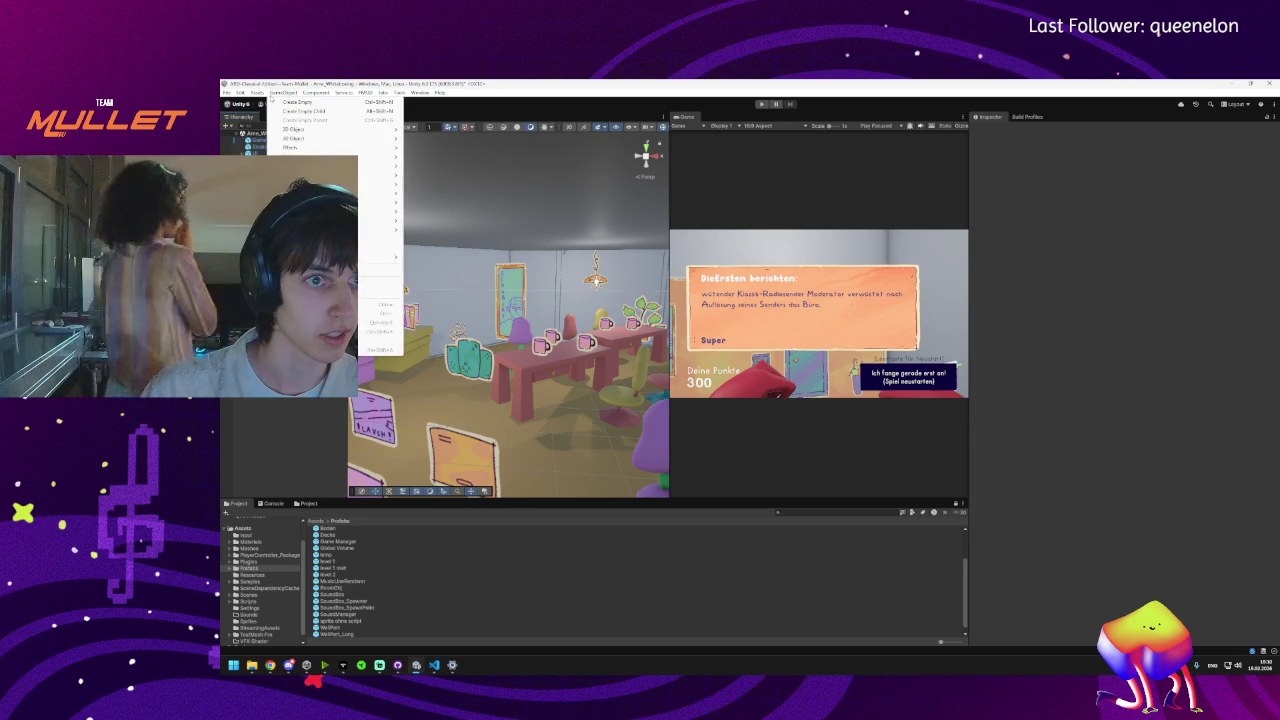
- Open the Windows build profile via File > Build Profiles and start the Windows build
{"action": "mouse_move", "coordinate": [227, 92]}
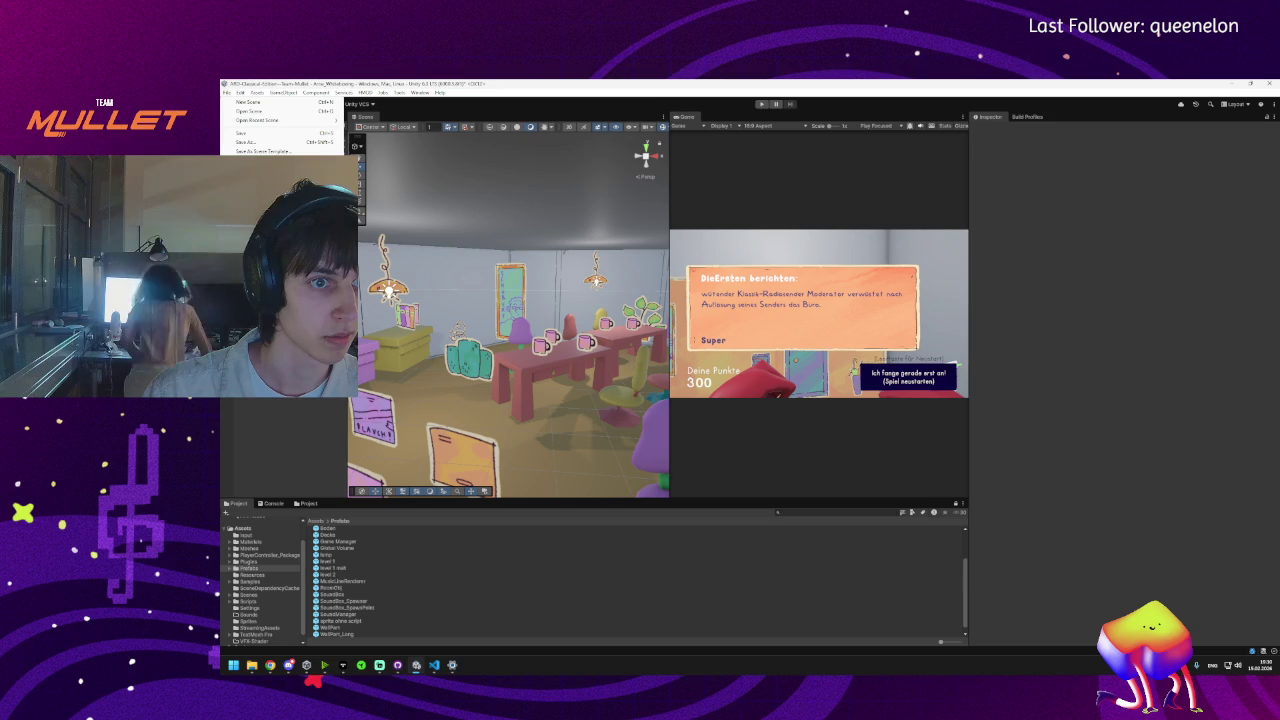
{"action": "left_click", "coordinate": [250, 195]}
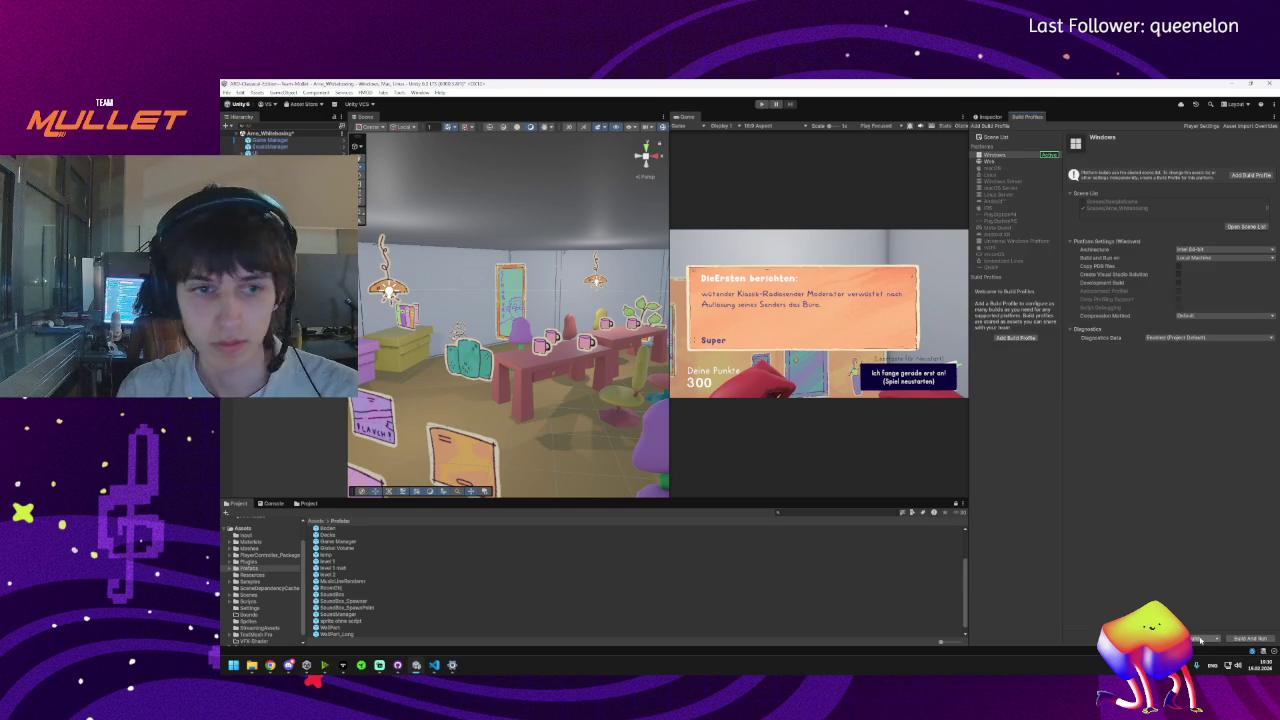
{"action": "left_click", "coordinate": [228, 92]}
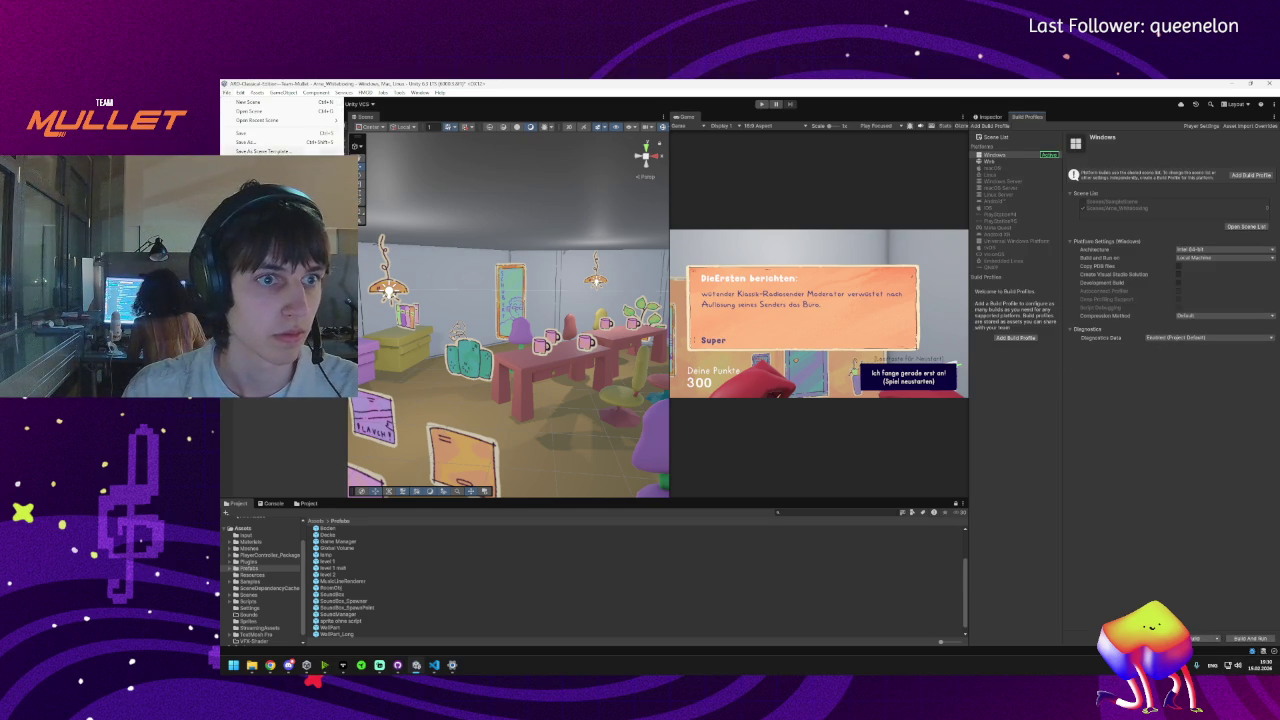
{"action": "key", "text": "Escape"}
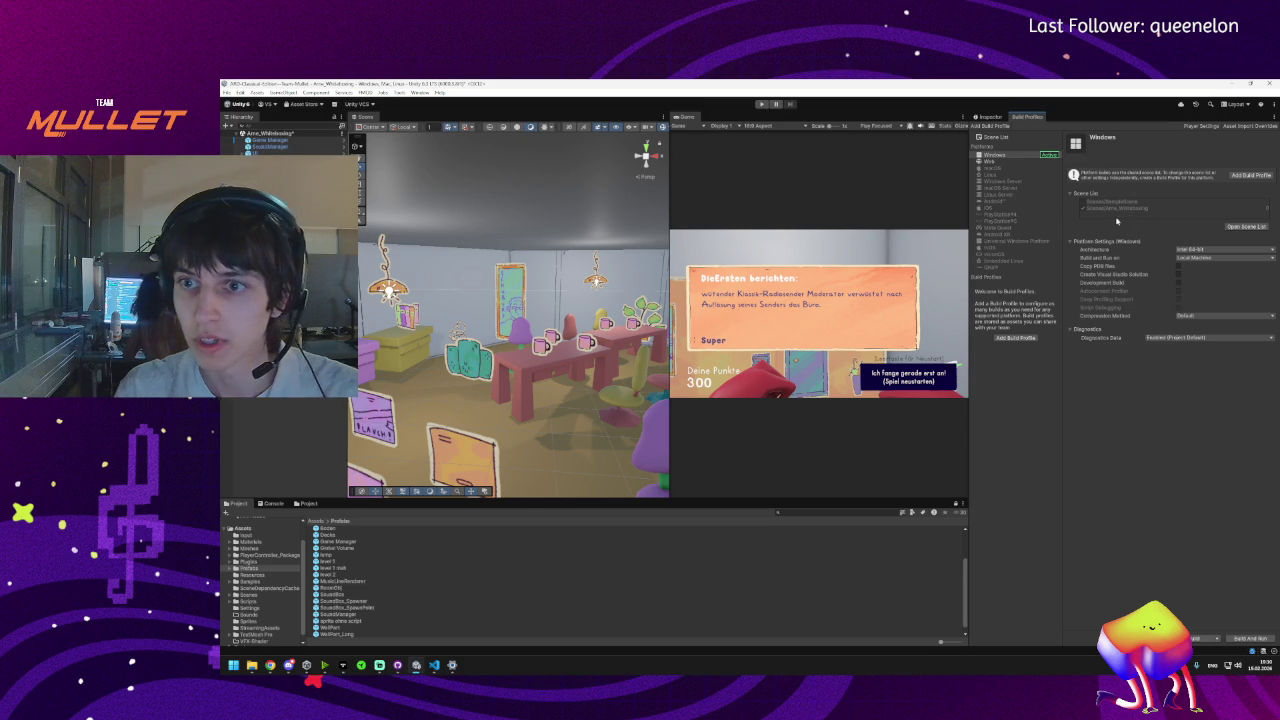
{"action": "left_click", "coordinate": [1205, 638]}
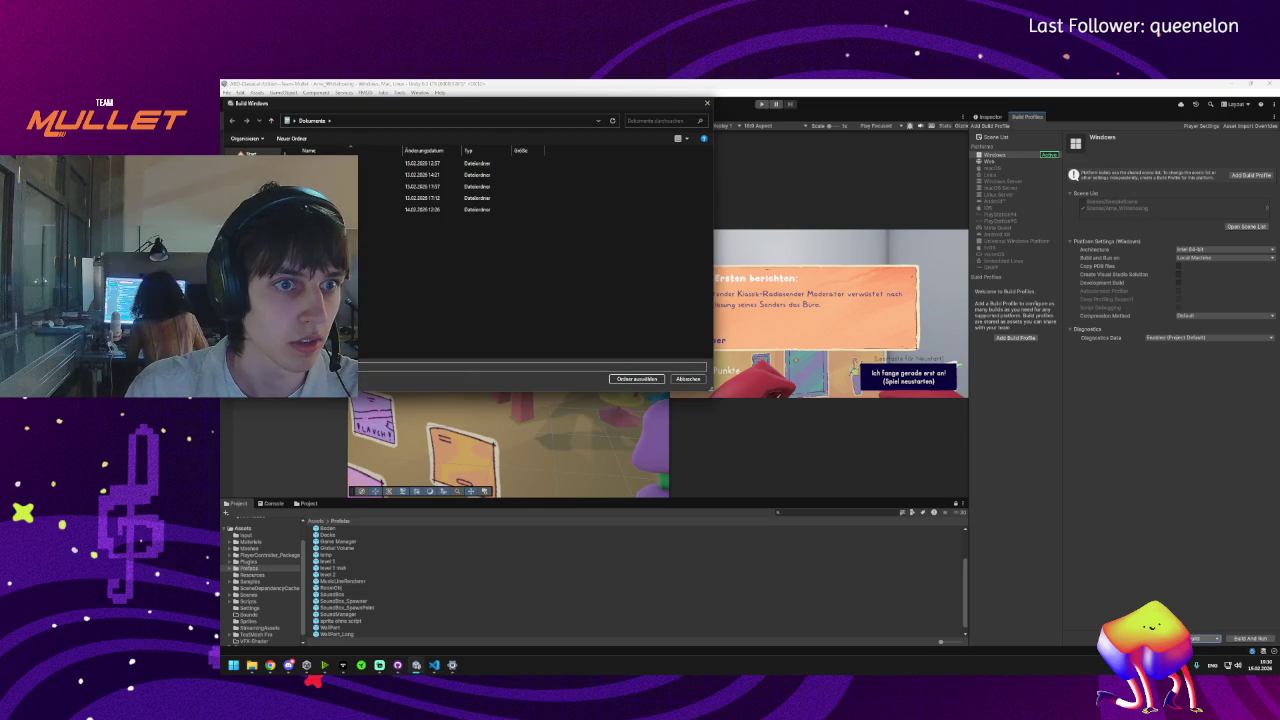
- Create a new empty folder in Dokumente from the Build Windows dialog and enter it
{"action": "right_click", "coordinate": [384, 232]}
{"action": "mouse_move", "coordinate": [430, 382]}
{"action": "left_click", "coordinate": [500, 388]}
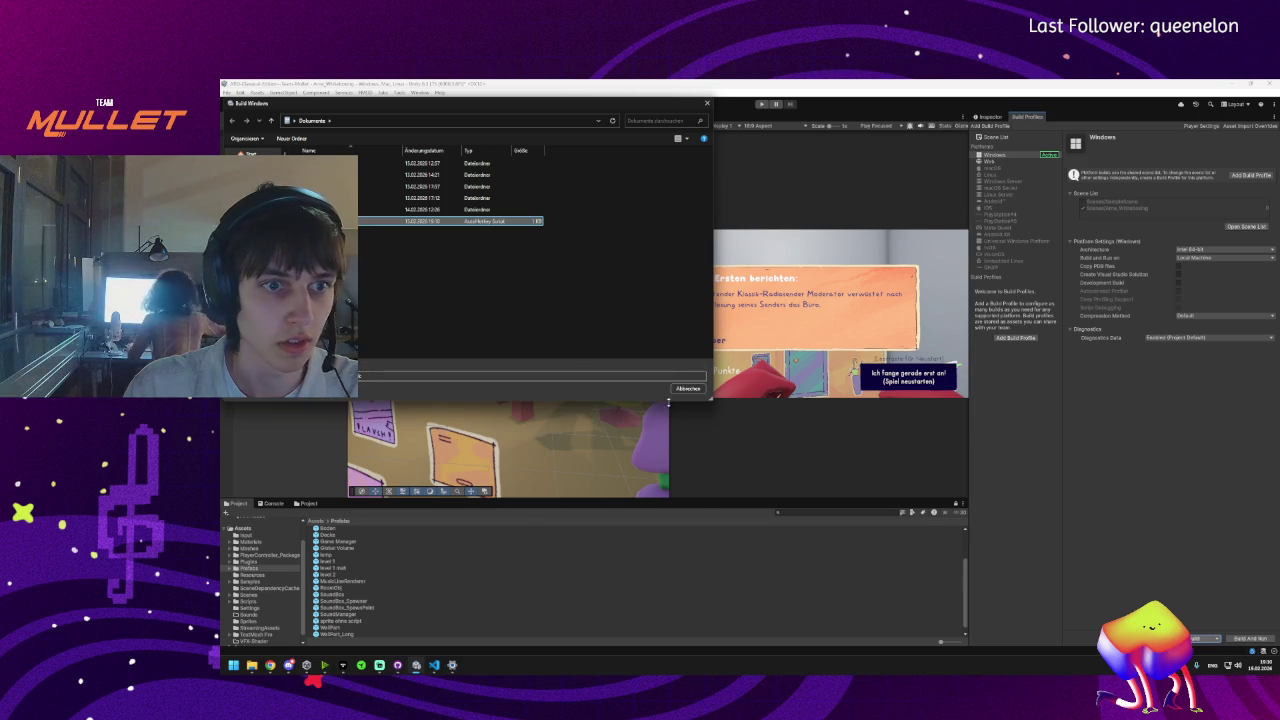
{"action": "left_click", "coordinate": [398, 297]}
{"action": "right_click", "coordinate": [364, 274]}
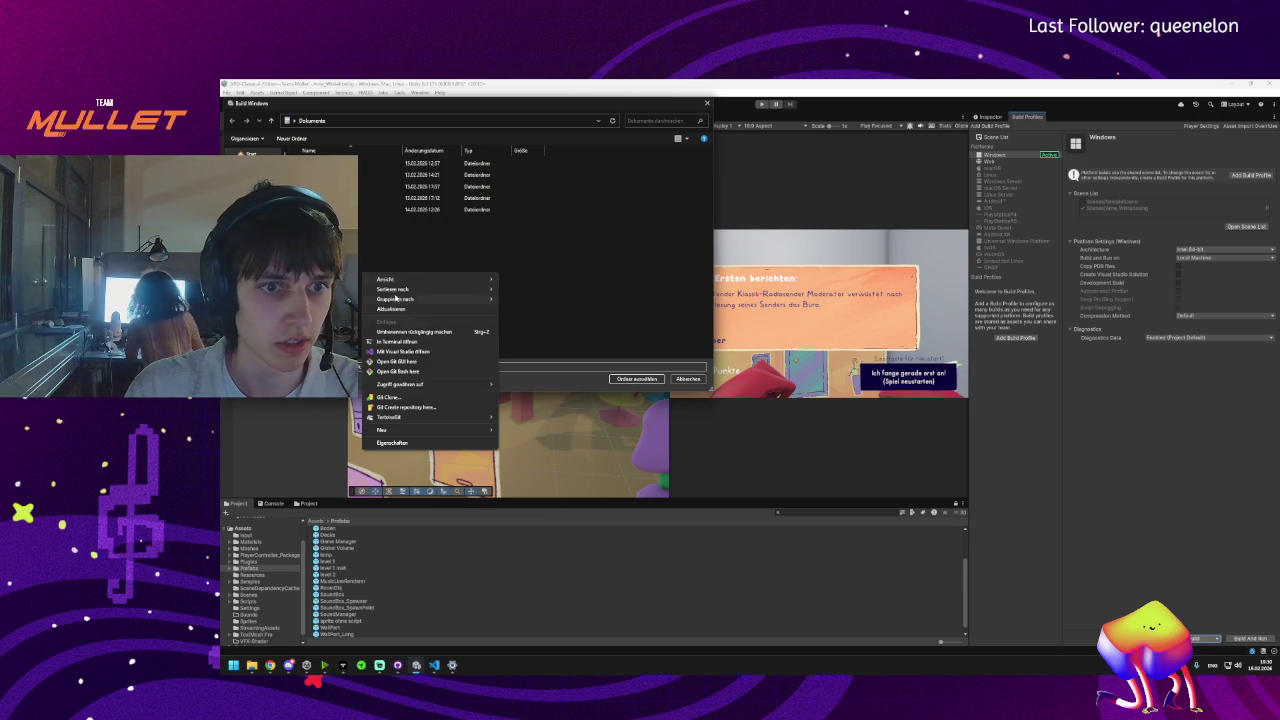
{"action": "mouse_move", "coordinate": [385, 430]}
{"action": "left_click", "coordinate": [560, 431]}
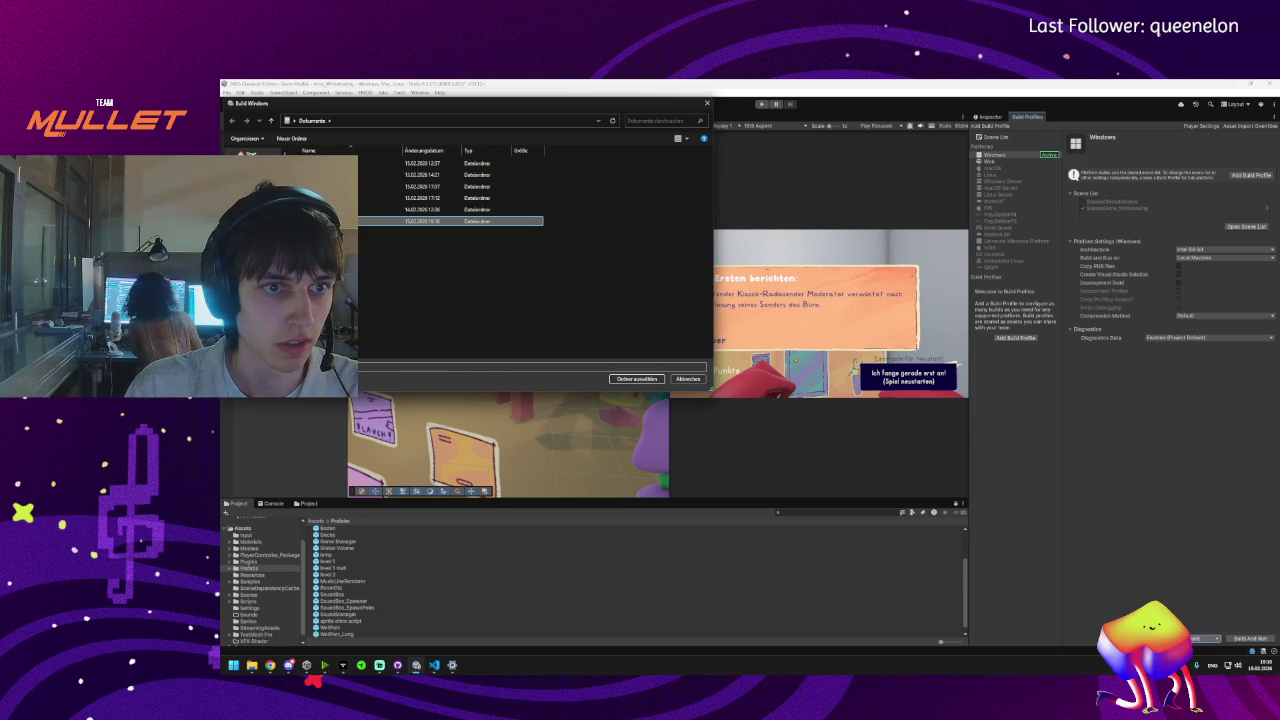
{"action": "left_click", "coordinate": [484, 321]}
{"action": "double_click", "coordinate": [450, 220]}
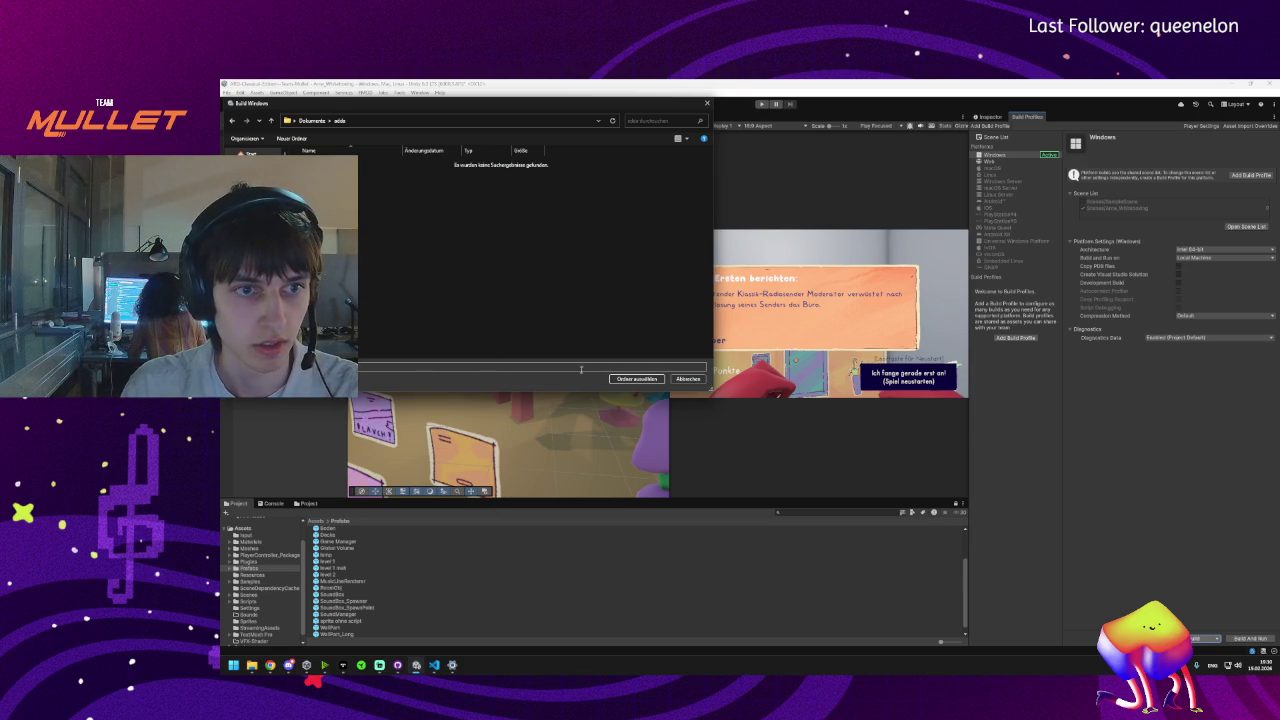
- Select that folder as build output, accept the missing project ID warning, and save the scene
{"action": "left_click", "coordinate": [636, 379]}
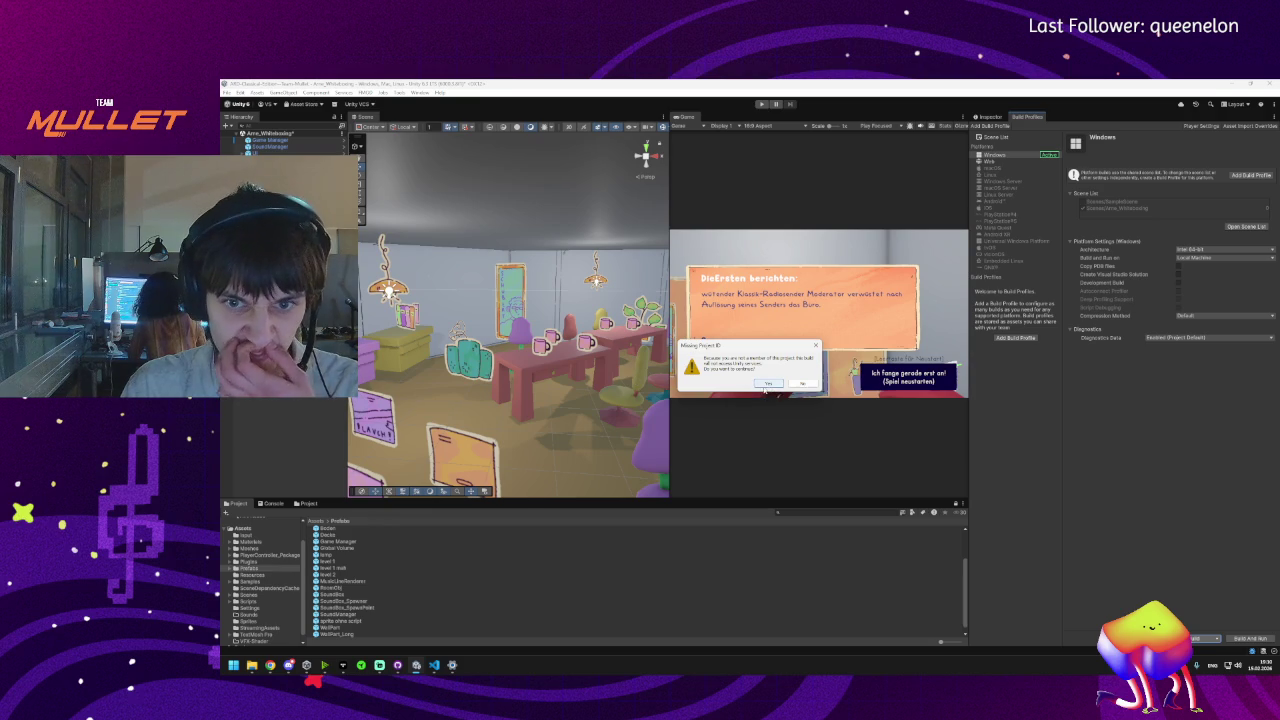
{"action": "left_click", "coordinate": [767, 385]}
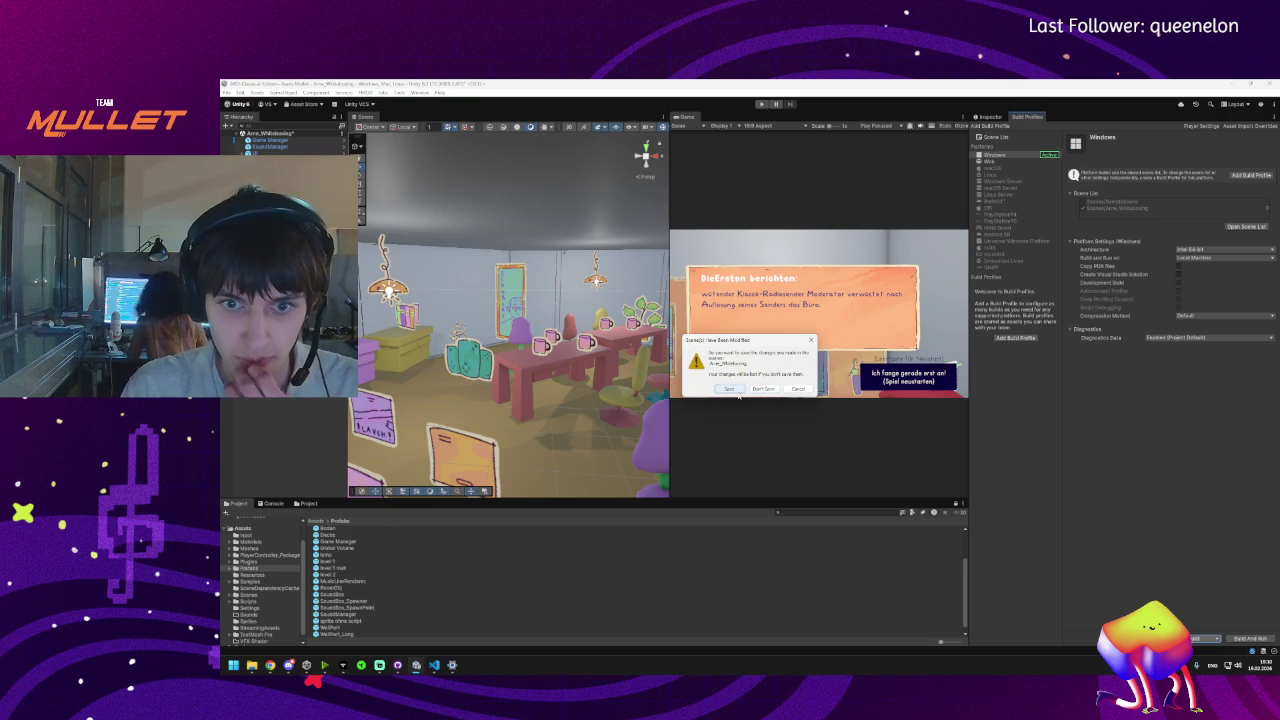
{"action": "left_click", "coordinate": [737, 391]}
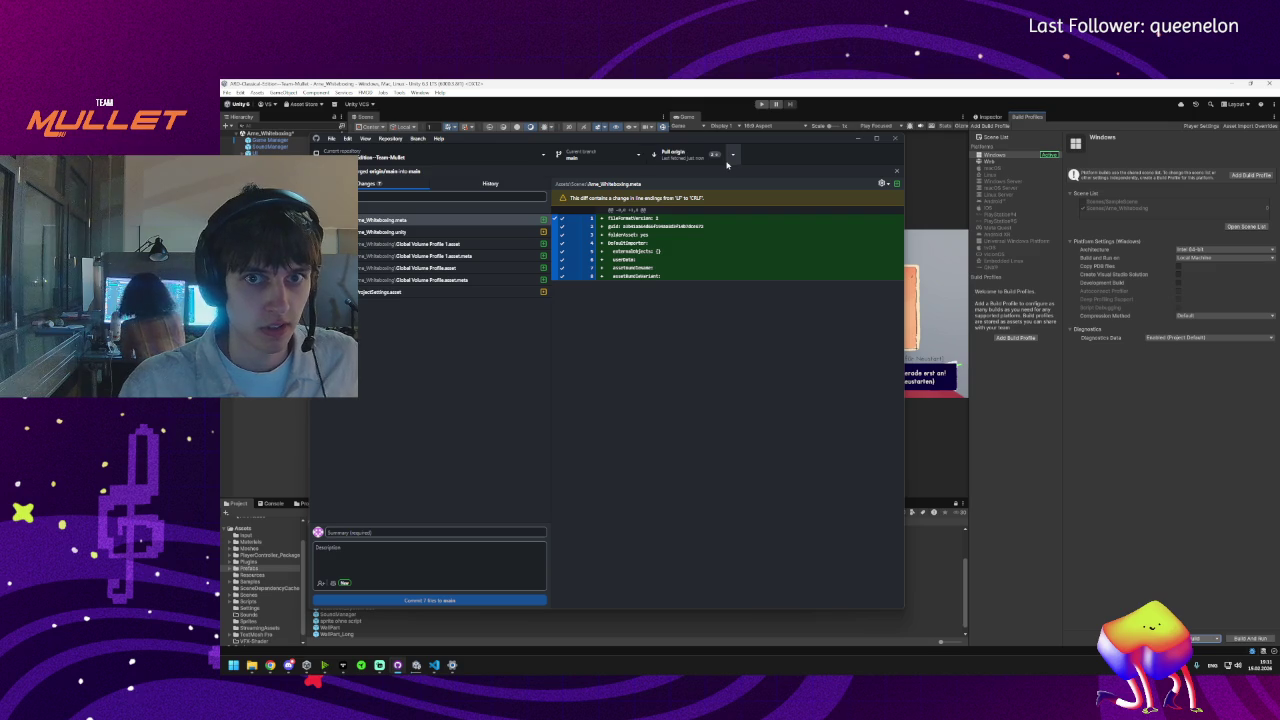
- View the repository's commit history and check Unity's build progress from the taskbar
{"action": "left_click", "coordinate": [442, 181]}
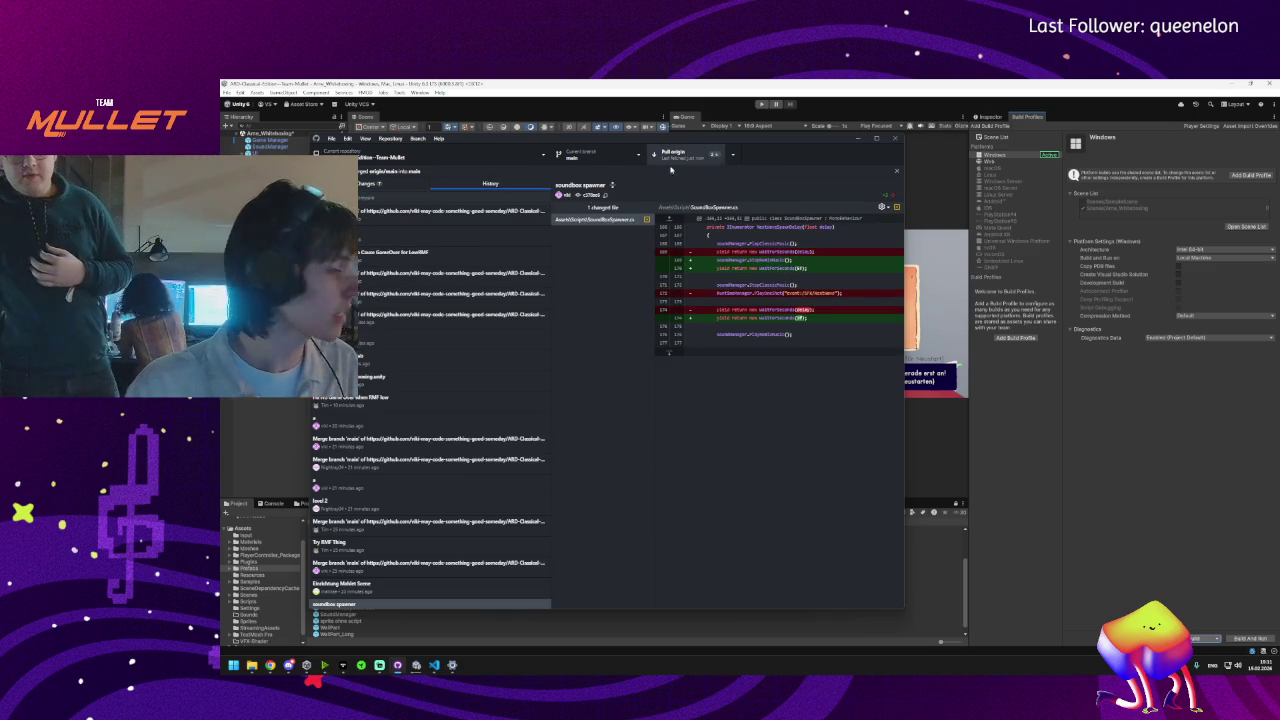
{"action": "mouse_move", "coordinate": [407, 667]}
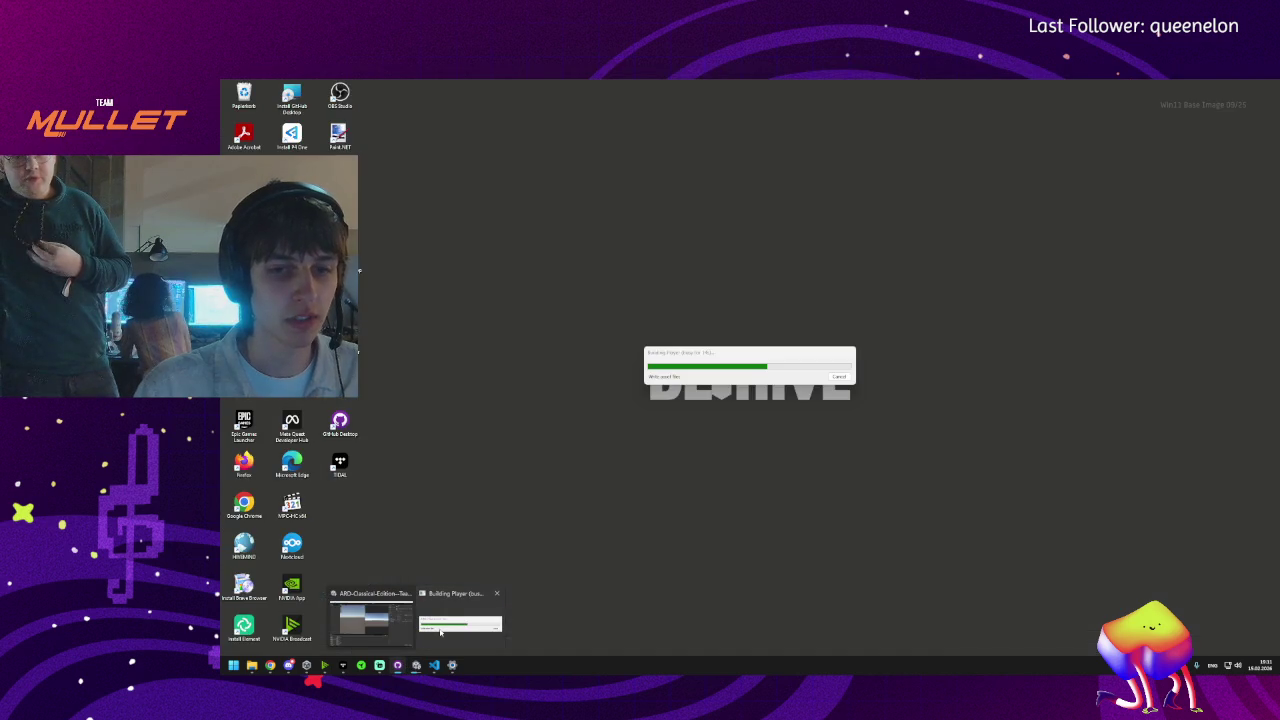
{"action": "left_click", "coordinate": [460, 620]}
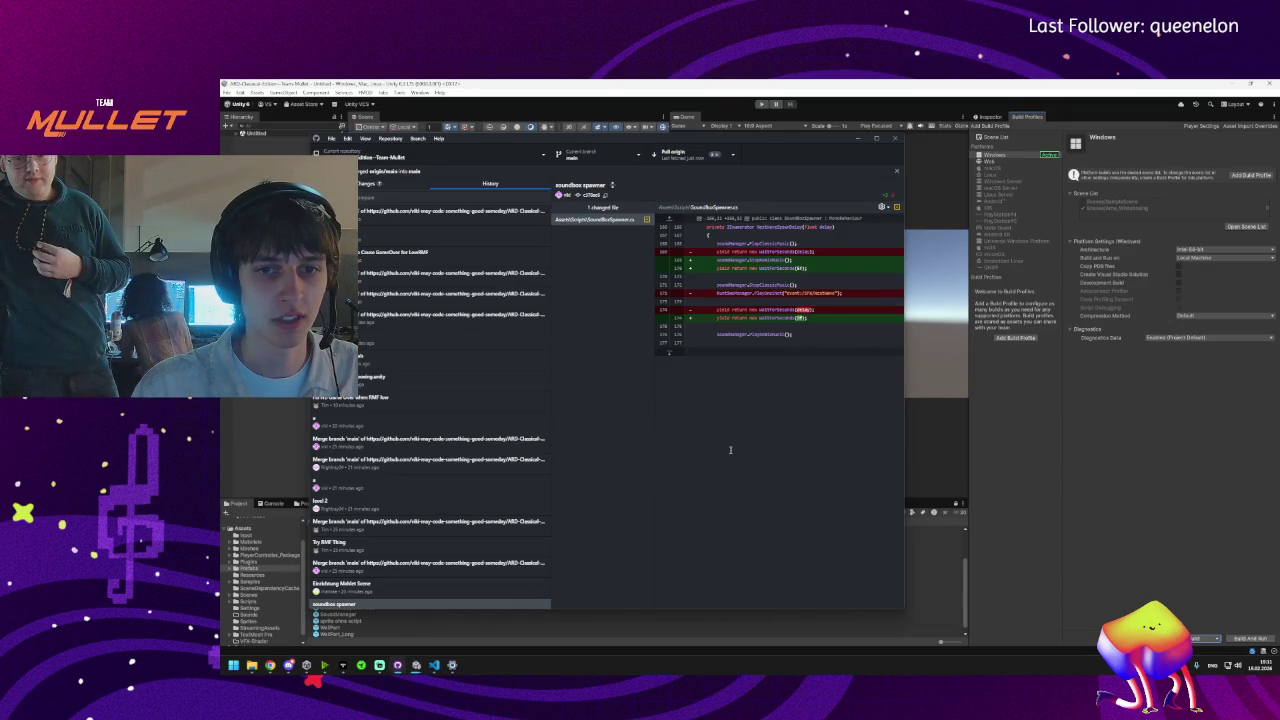
{"action": "mouse_move", "coordinate": [416, 665]}
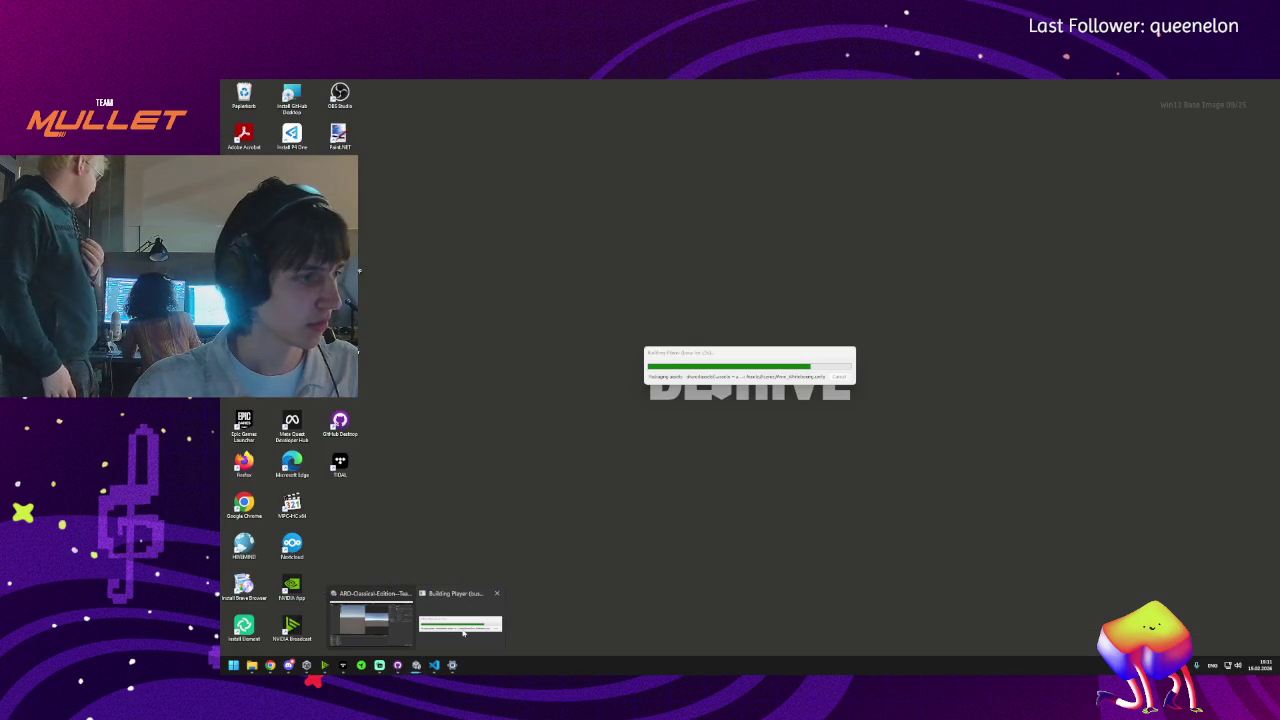
{"action": "left_click", "coordinate": [463, 630]}
{"action": "mouse_move", "coordinate": [398, 665]}
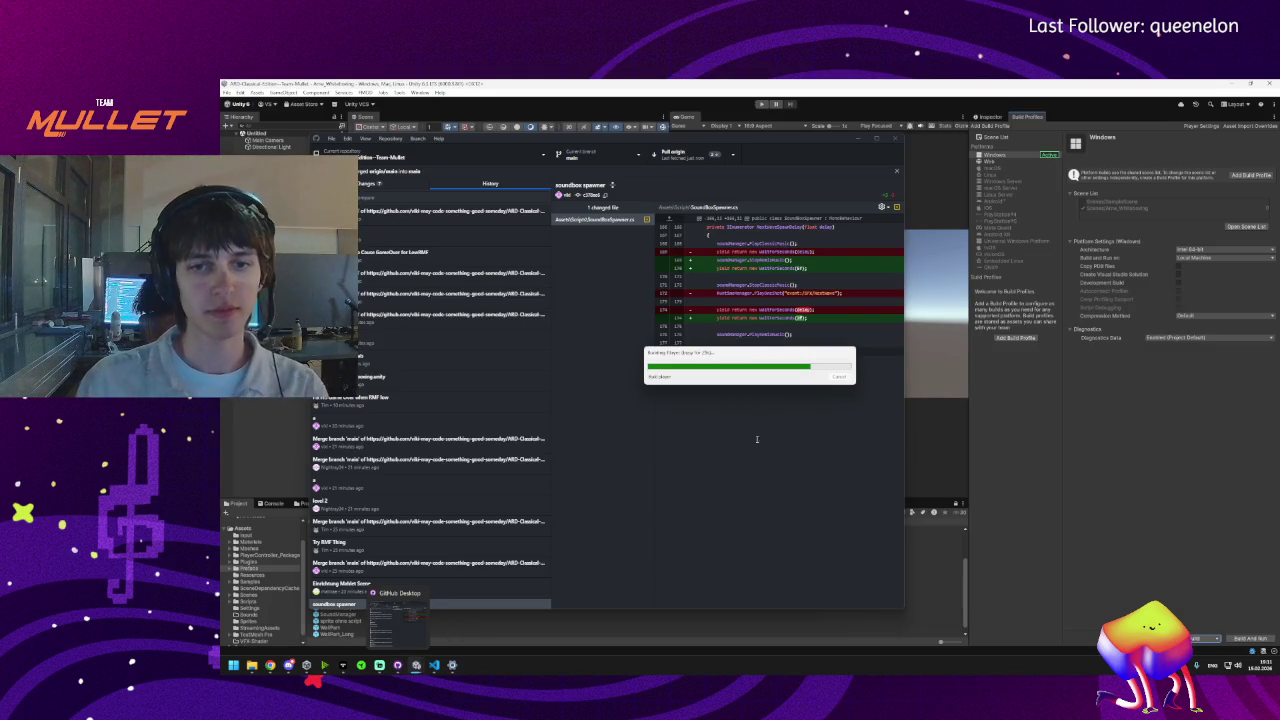
- Pull the latest commits from origin and minimise GitHub Desktop
{"action": "left_click", "coordinate": [690, 154]}
{"action": "left_click", "coordinate": [389, 183]}
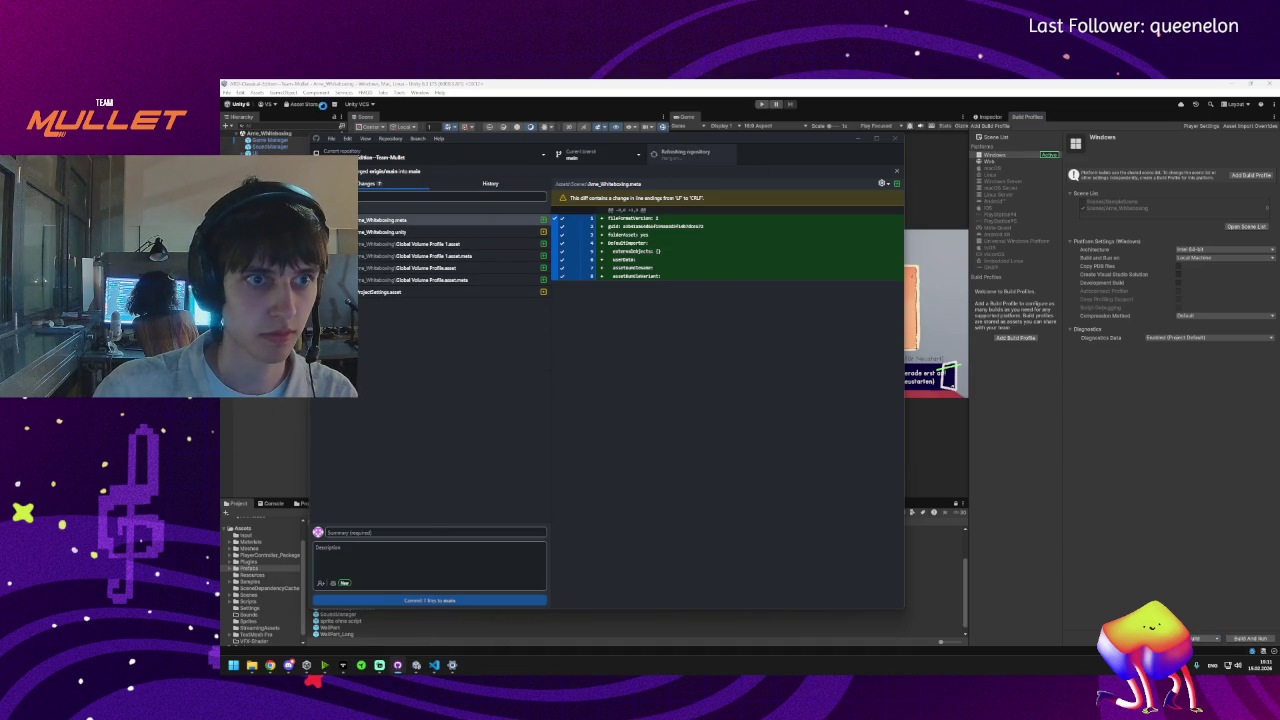
{"action": "left_click", "coordinate": [858, 138]}
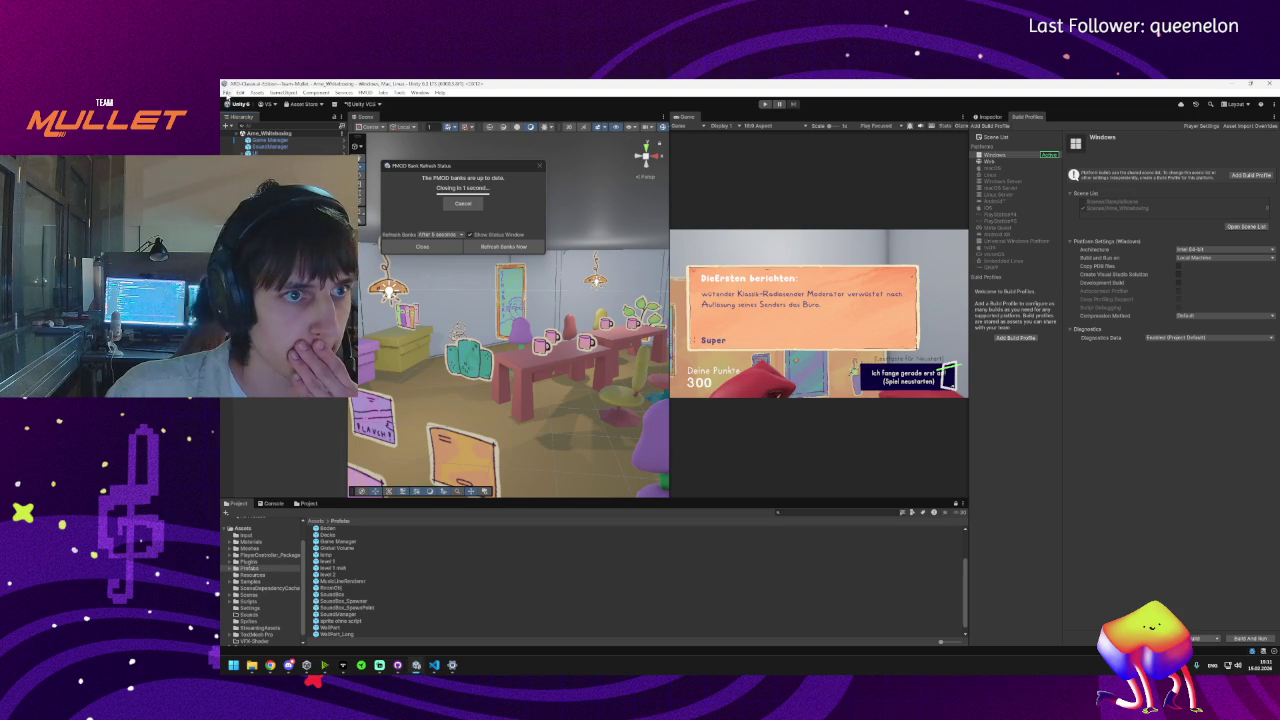
- Open and dismiss Unity's File menu twice without choosing a command
{"action": "left_click", "coordinate": [226, 92]}
{"action": "key", "text": "Escape"}
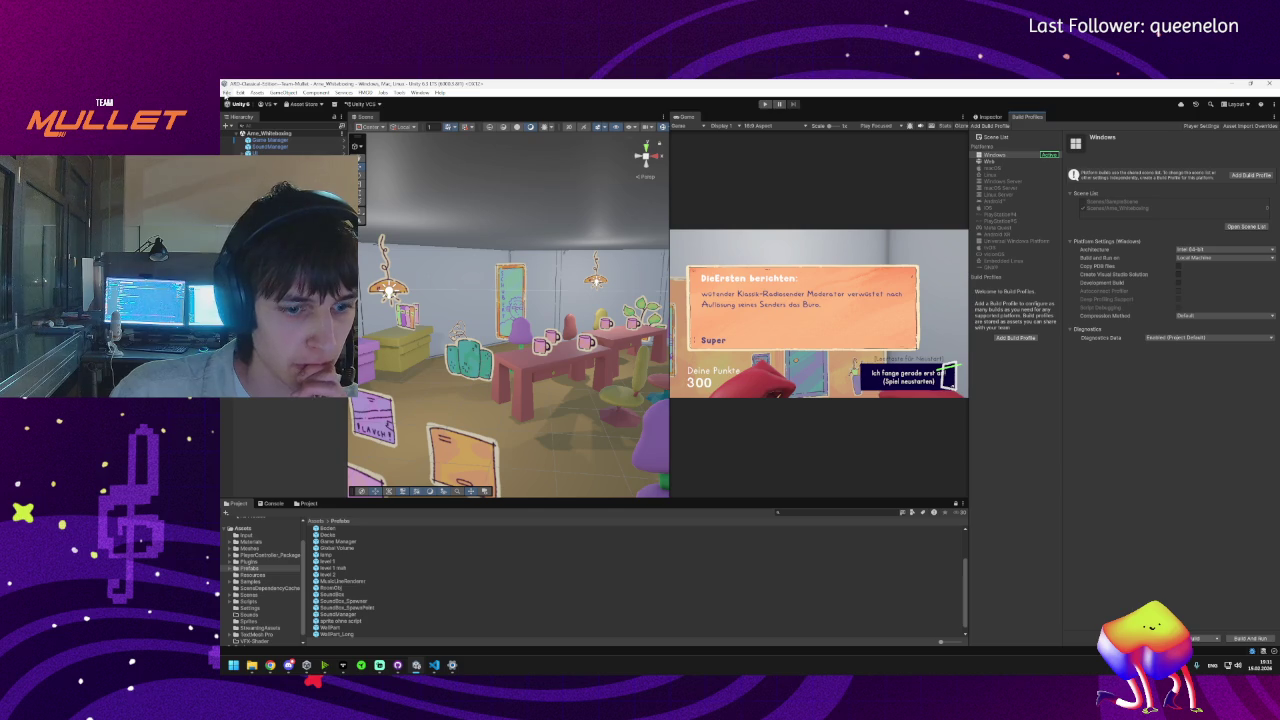
{"action": "left_click", "coordinate": [226, 92]}
{"action": "key", "text": "Escape"}
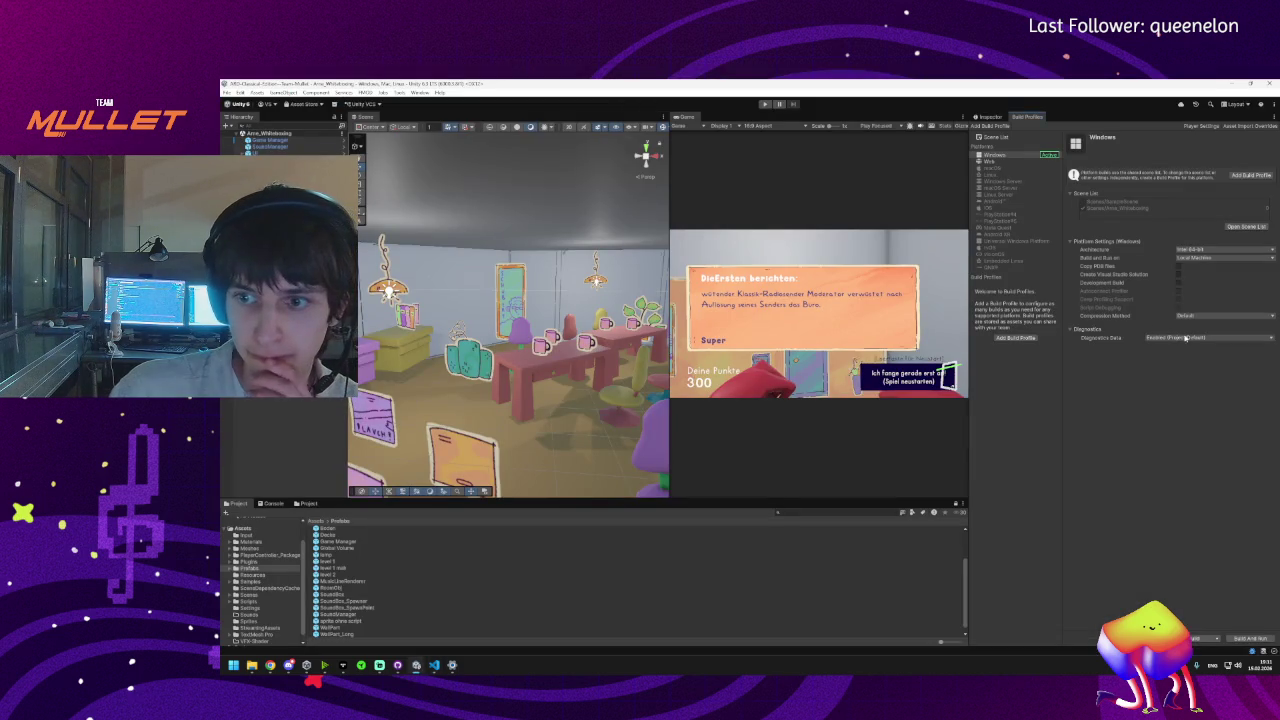
- Start a Windows build into a newly created aaaaa folder in Dokumente
{"action": "left_click", "coordinate": [1203, 638]}
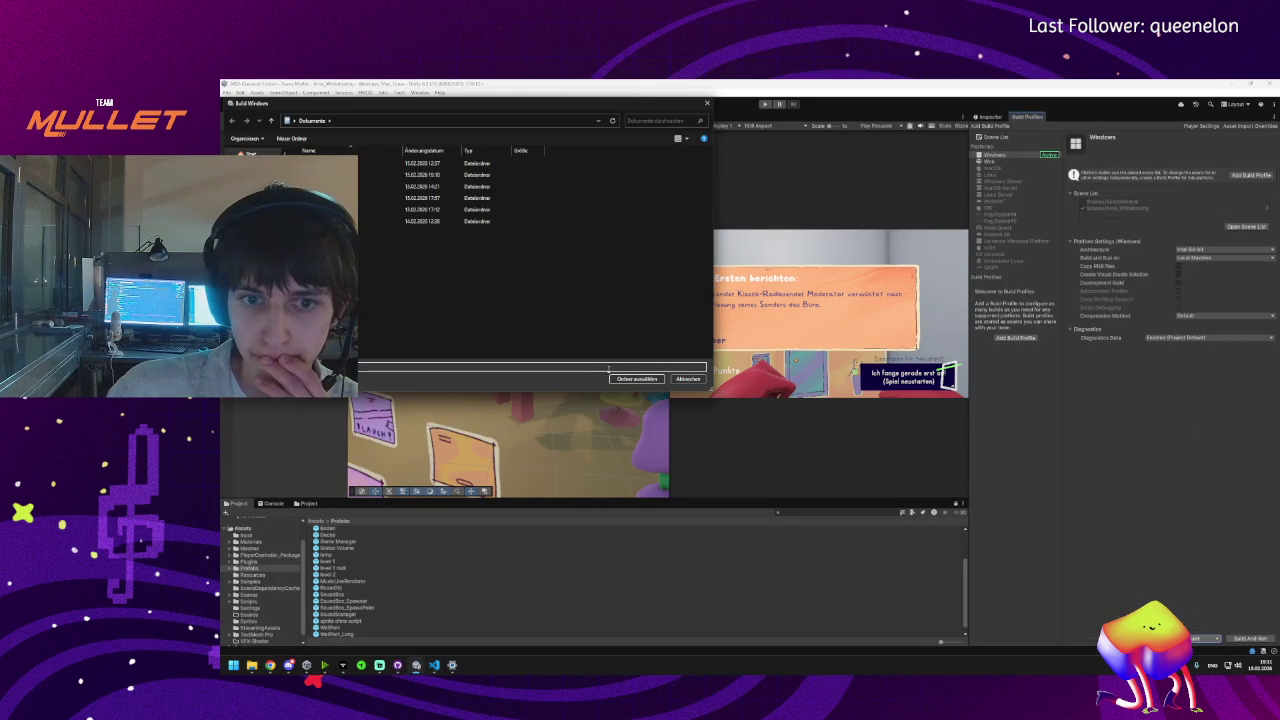
{"action": "right_click", "coordinate": [360, 290]}
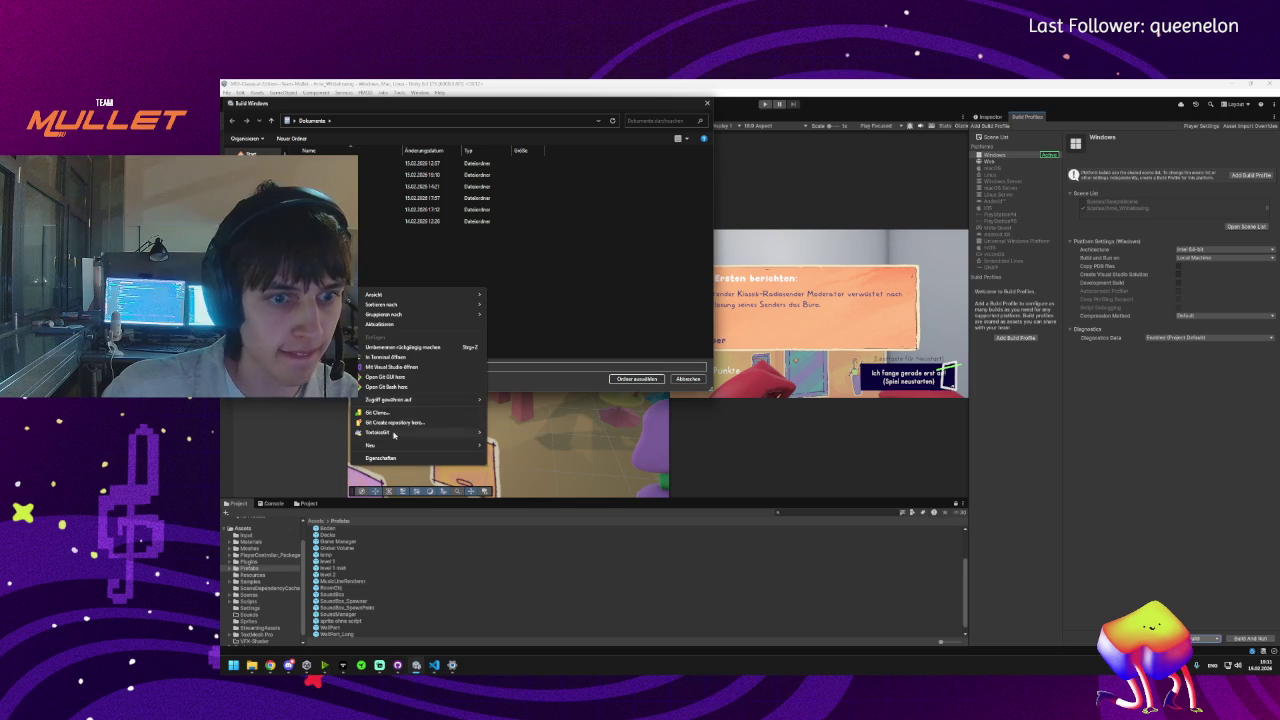
{"action": "mouse_move", "coordinate": [400, 446]}
{"action": "left_click", "coordinate": [518, 447]}
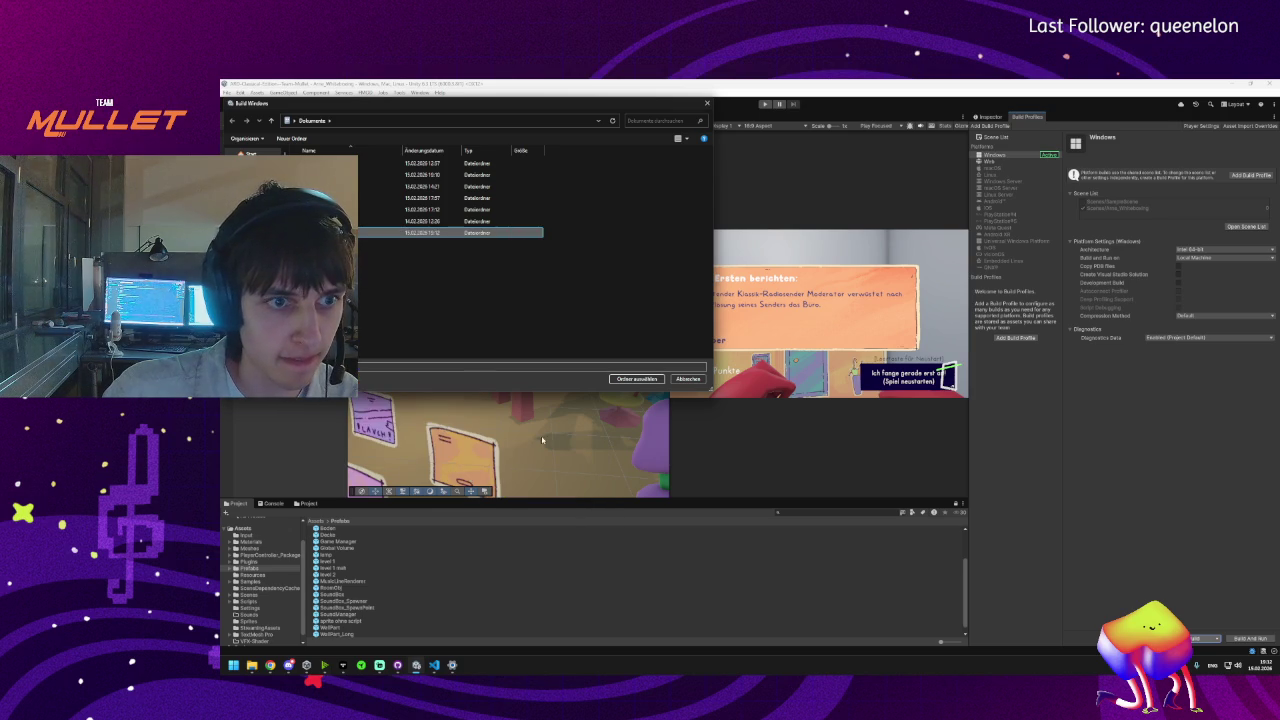
{"action": "key", "text": "Return"}
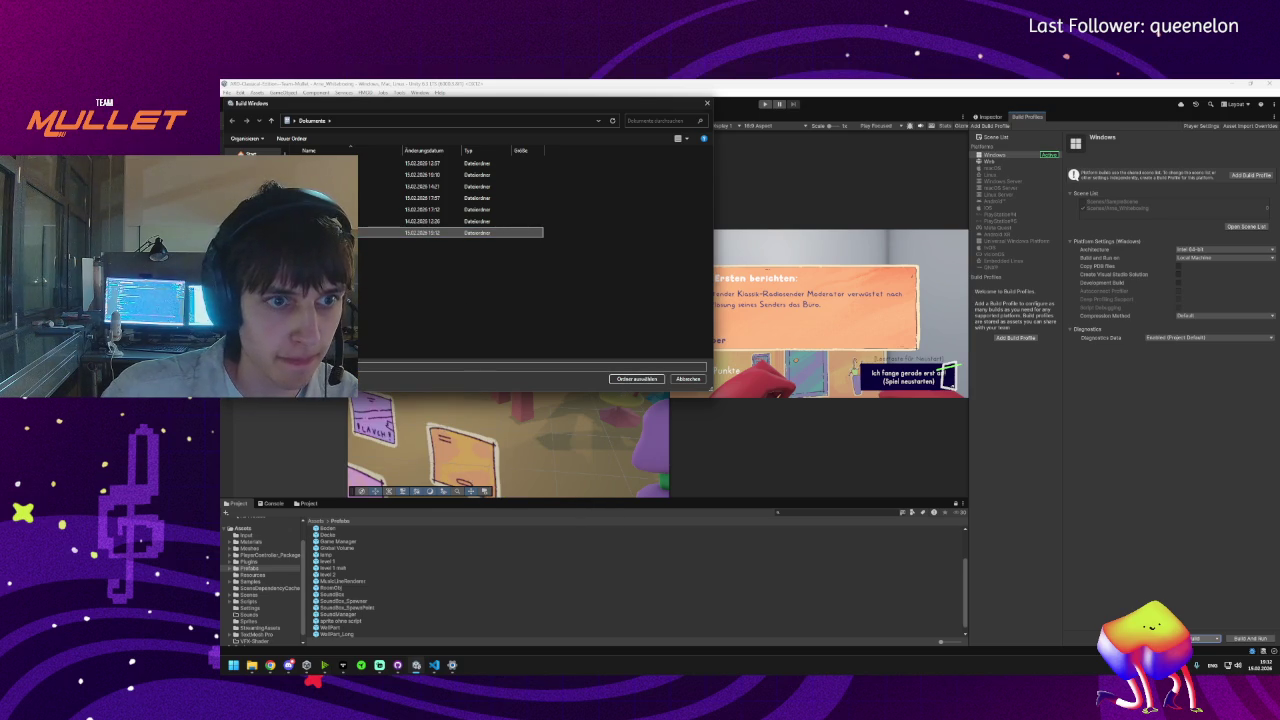
{"action": "key", "text": "Return"}
{"action": "left_click", "coordinate": [634, 380]}
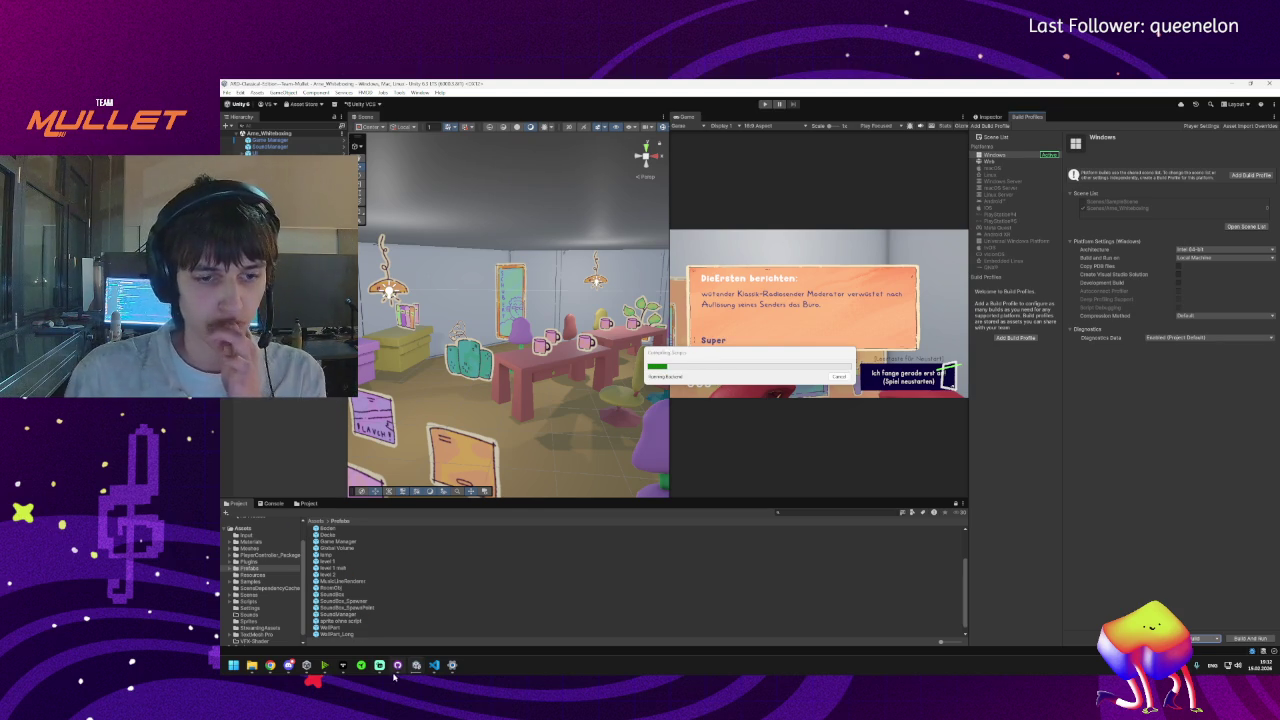
- Load itch.io in a new Chrome tab, go to its login page, then return to Unity
{"action": "mouse_move", "coordinate": [270, 665]}
{"action": "left_click", "coordinate": [349, 620]}
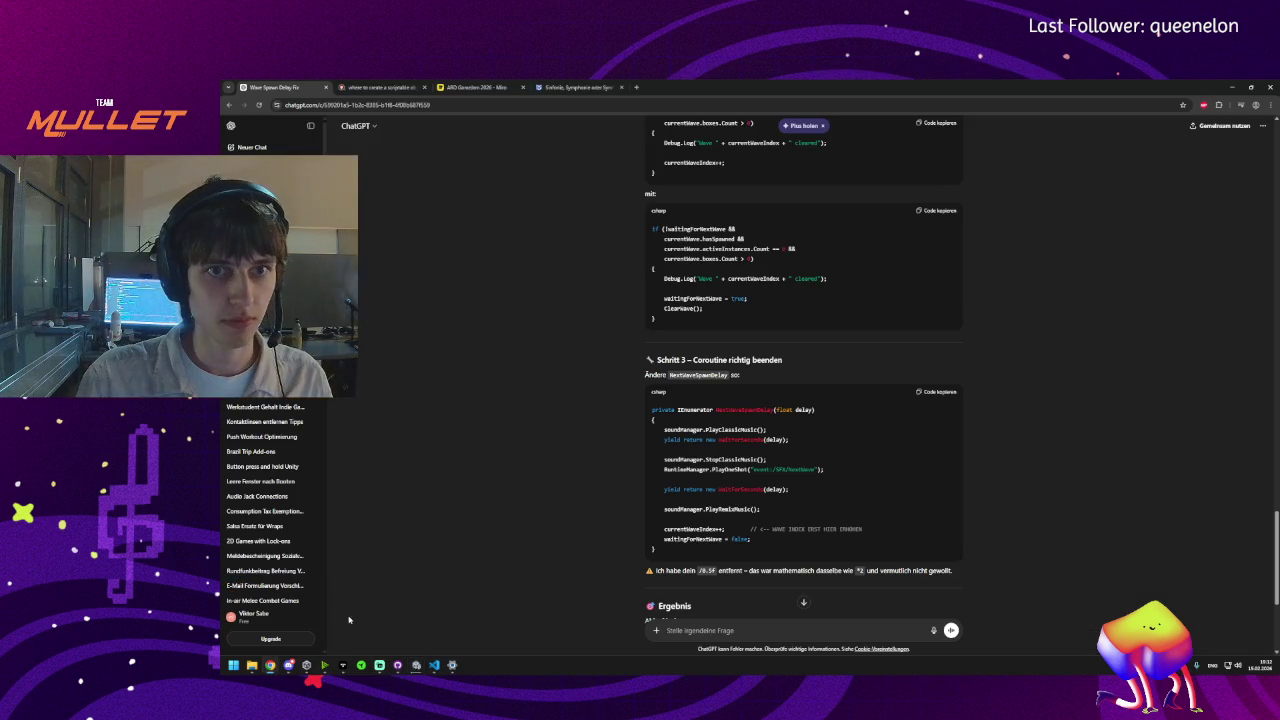
{"action": "left_click", "coordinate": [636, 87]}
{"action": "type", "text": "itch."}
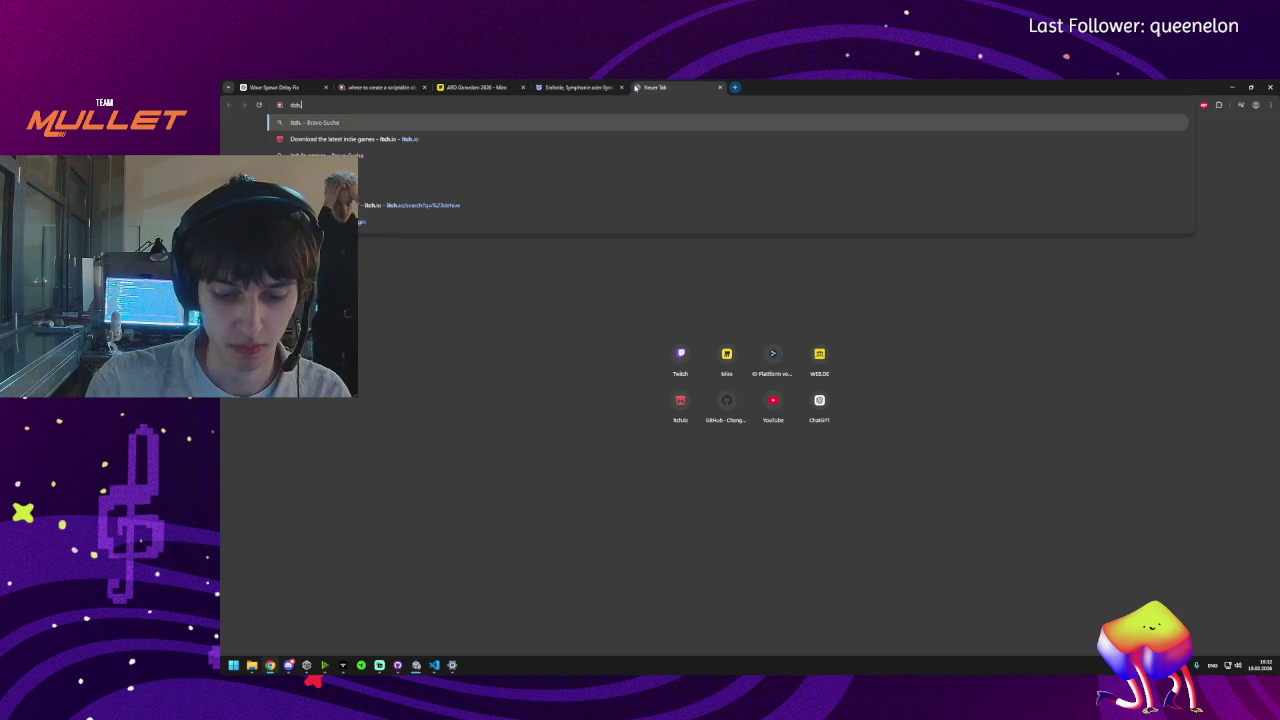
{"action": "key", "text": "Return"}
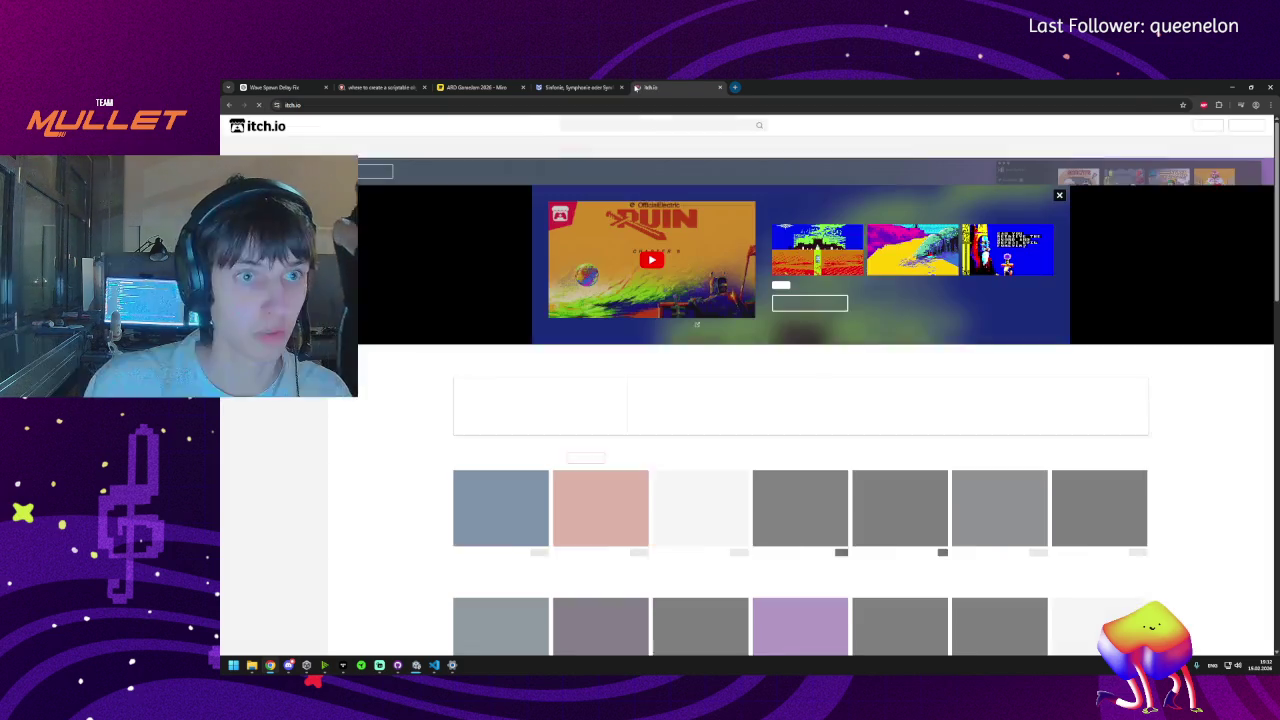
{"action": "left_click", "coordinate": [1159, 128]}
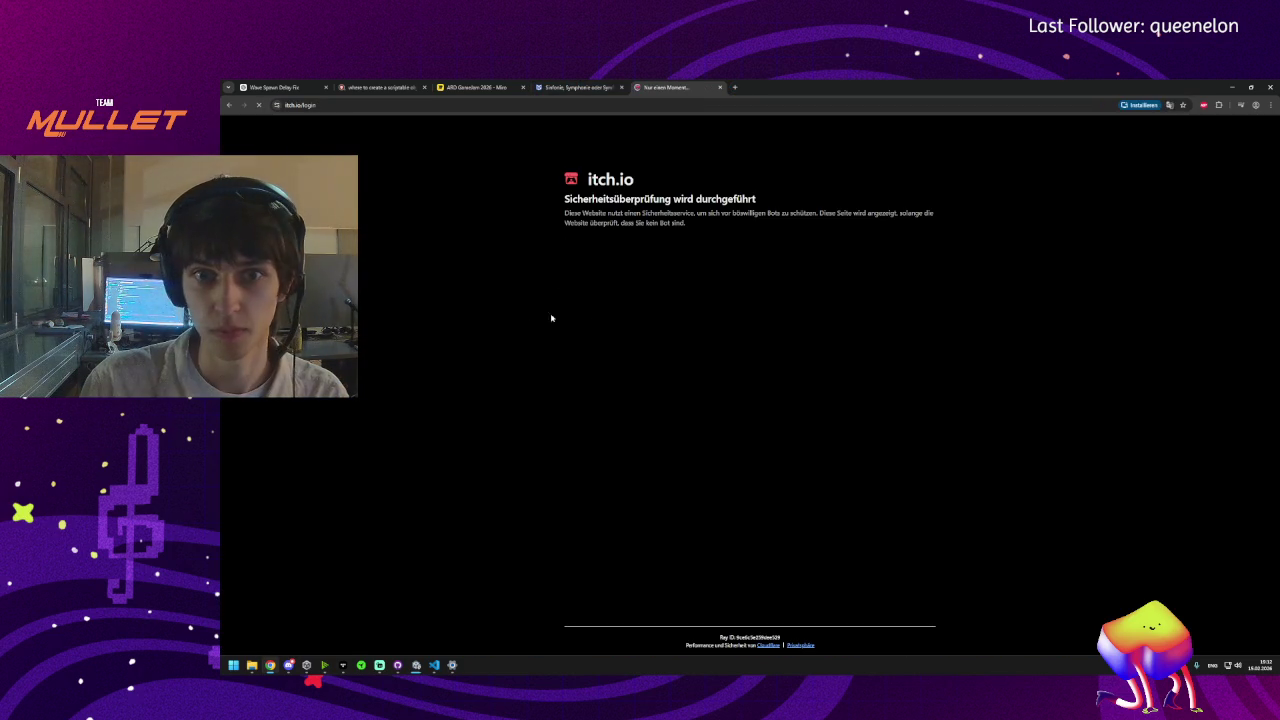
{"action": "key", "text": "alt+Tab"}
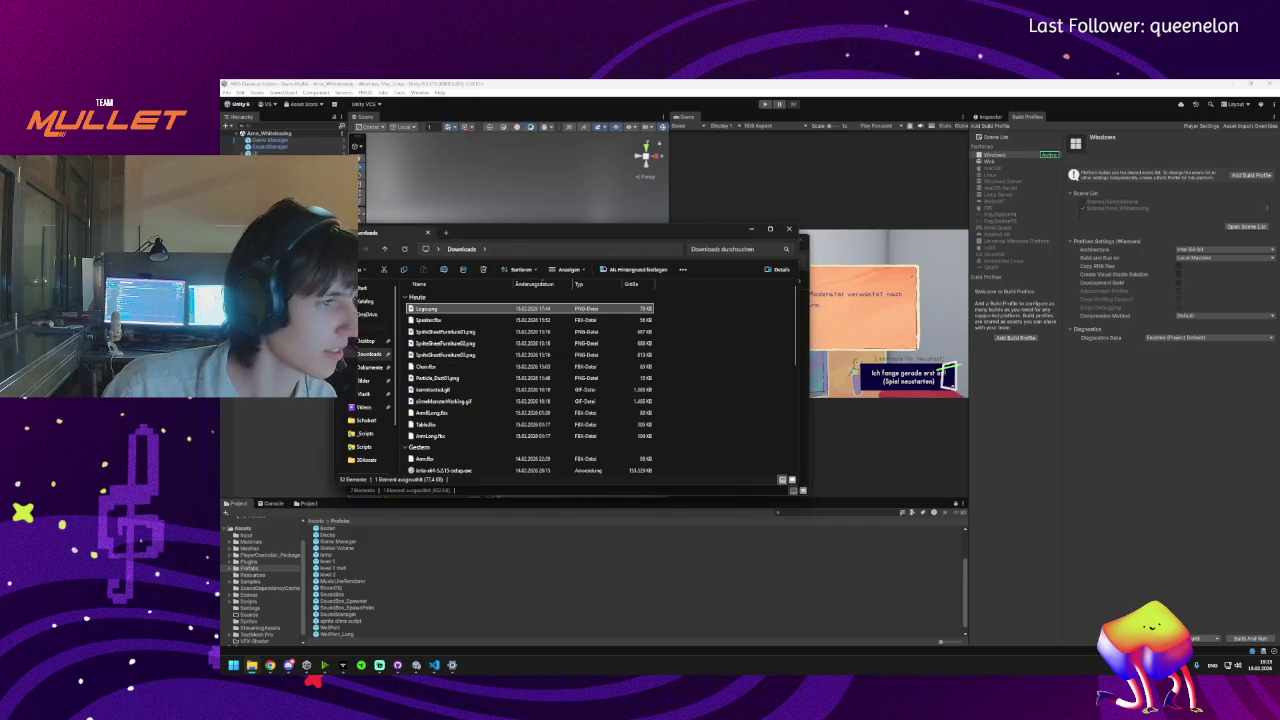
- Navigate to Dokumente and open the aaaaa build folder
{"action": "scroll", "coordinate": [464, 368], "scroll_direction": "down", "scroll_amount": 3}
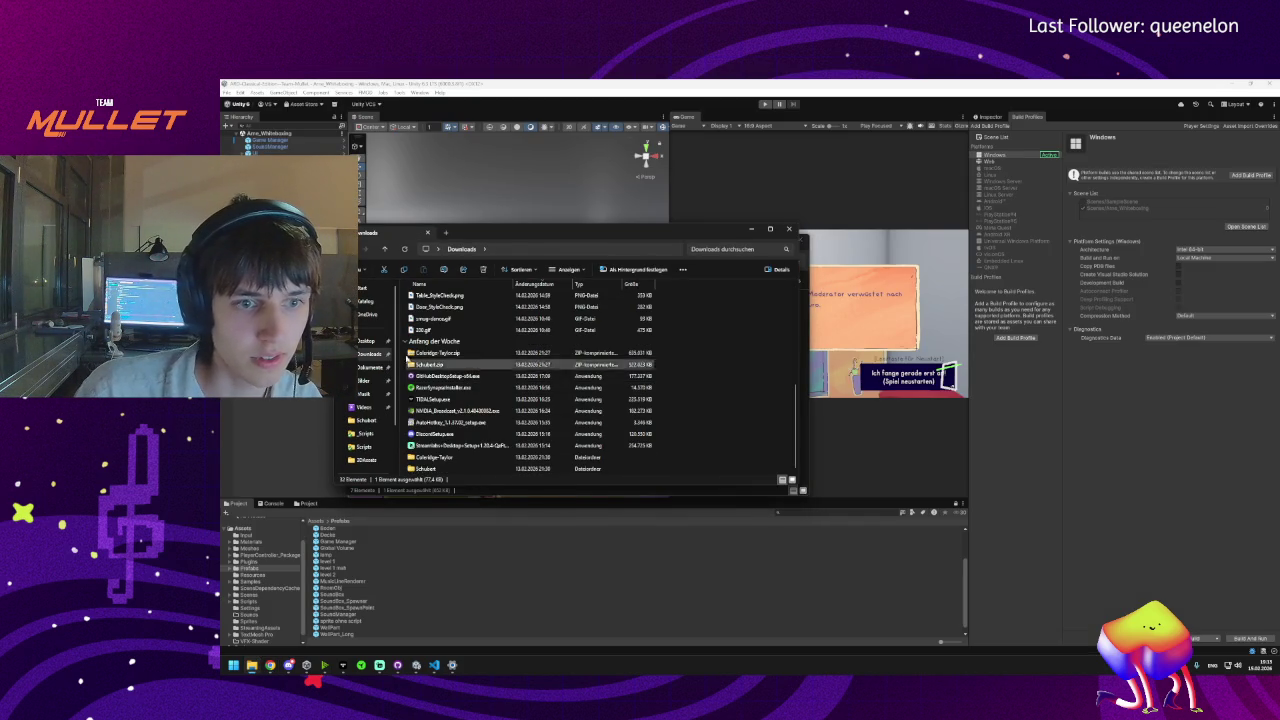
{"action": "left_click", "coordinate": [370, 366]}
{"action": "left_click", "coordinate": [430, 355]}
{"action": "double_click", "coordinate": [428, 309]}
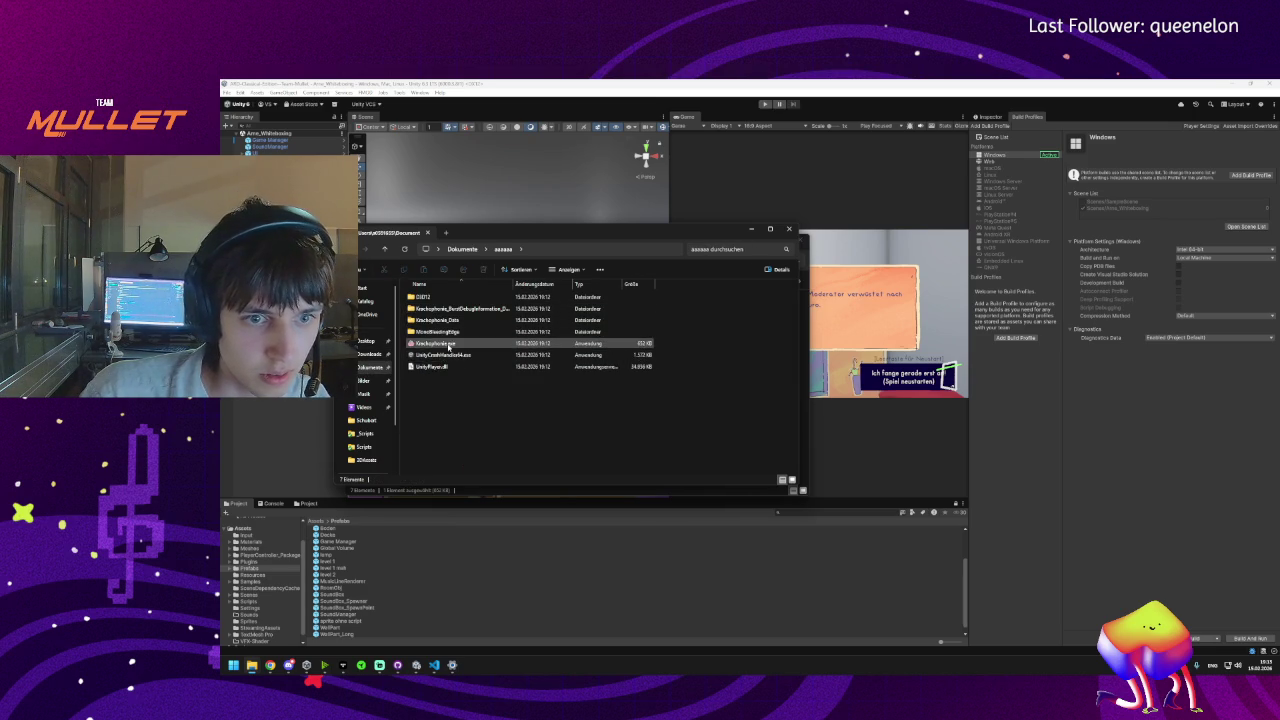
- Rename the aaaaa folder to Krachophonie_ARD_Gamejam, open it, then go back to Dokumente
{"action": "key", "text": "F2"}
{"action": "type", "text": "ka"}
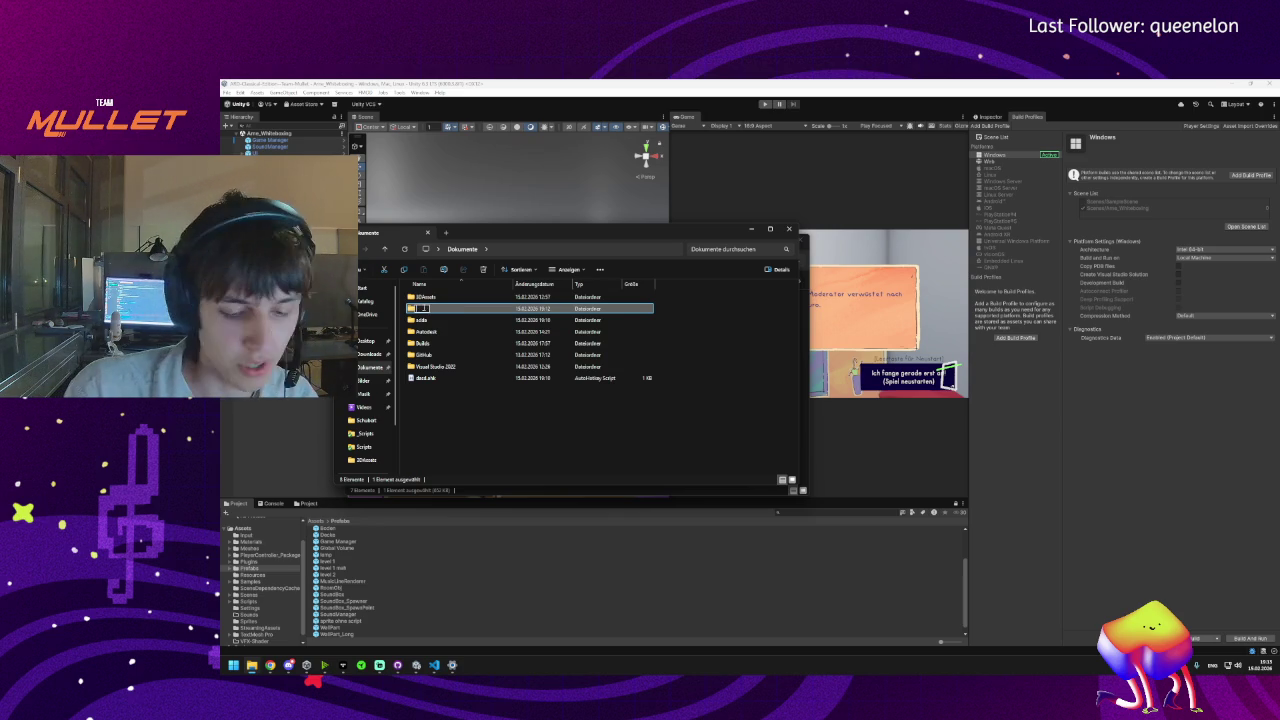
{"action": "type", "text": "chgohorde_Ar"}
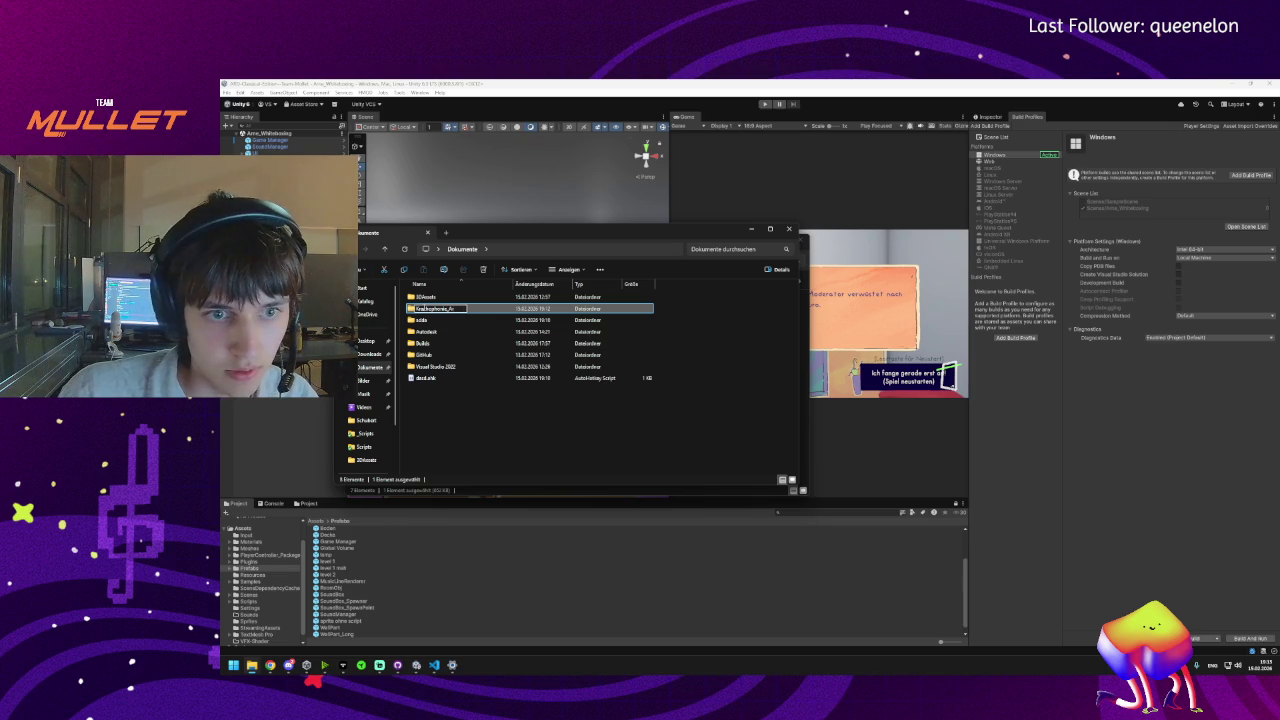
{"action": "key", "text": "BackSpace"}
{"action": "key", "text": "BackSpace"}
{"action": "type", "text": "amejam"}
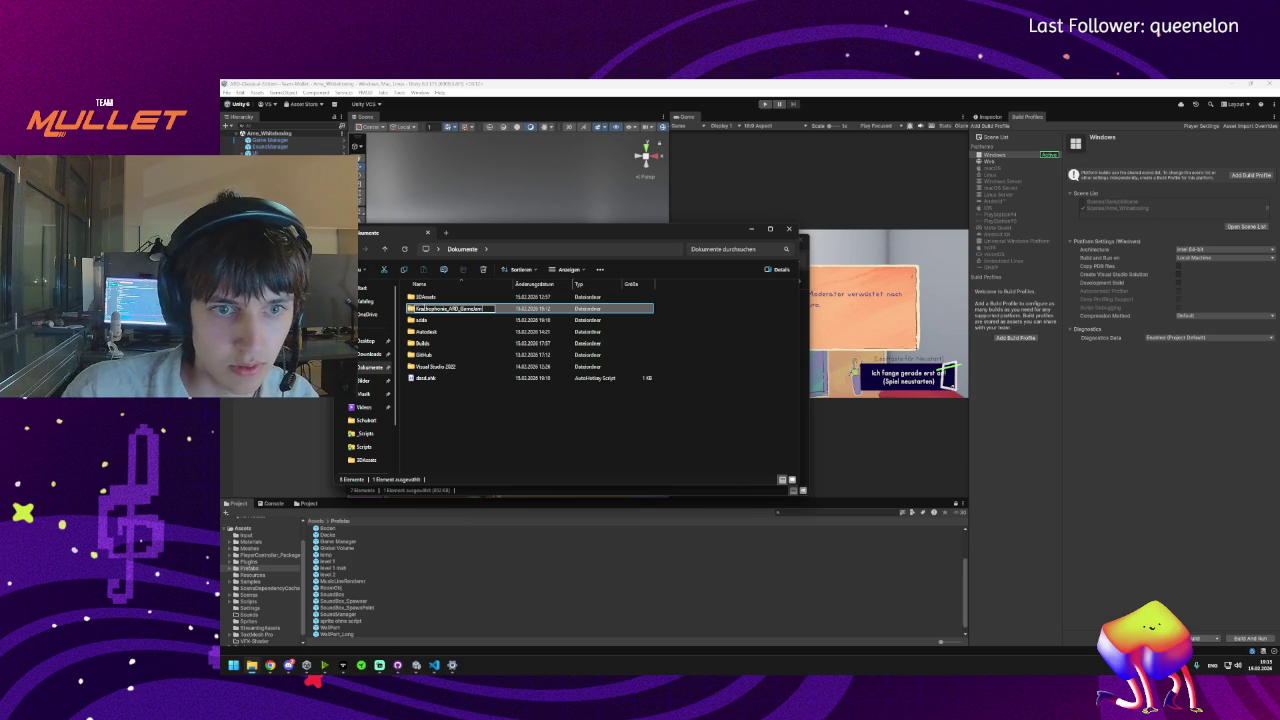
{"action": "key", "text": "Return"}
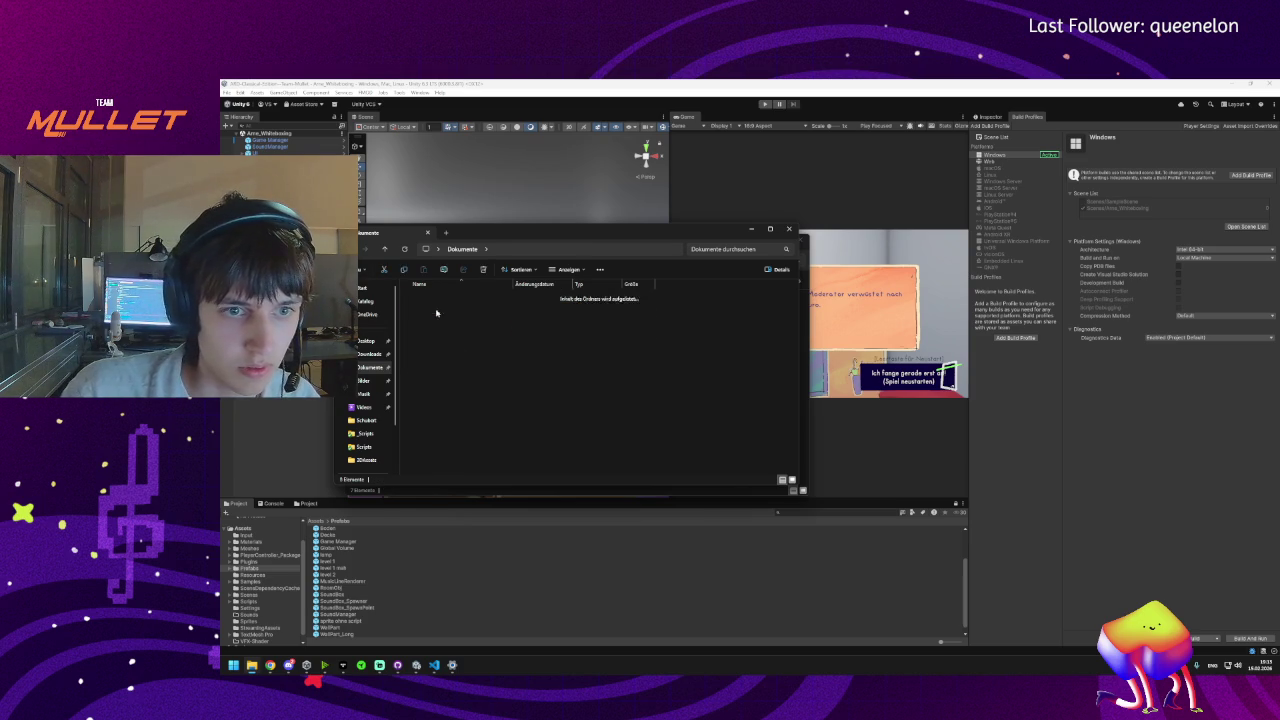
{"action": "double_click", "coordinate": [436, 313]}
{"action": "left_click", "coordinate": [463, 249]}
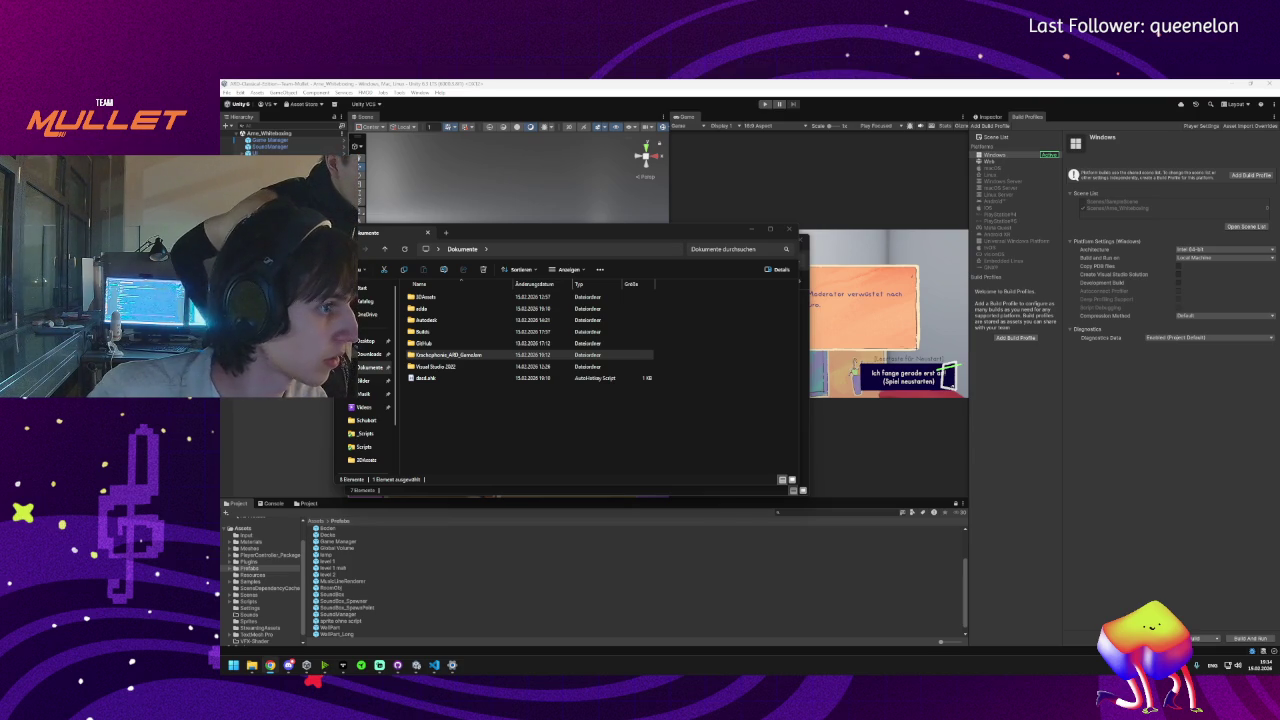
- Reopen Krachophonie_ARD_Gamejam to check its build files, then return to Dokumente
{"action": "key", "text": "Return"}
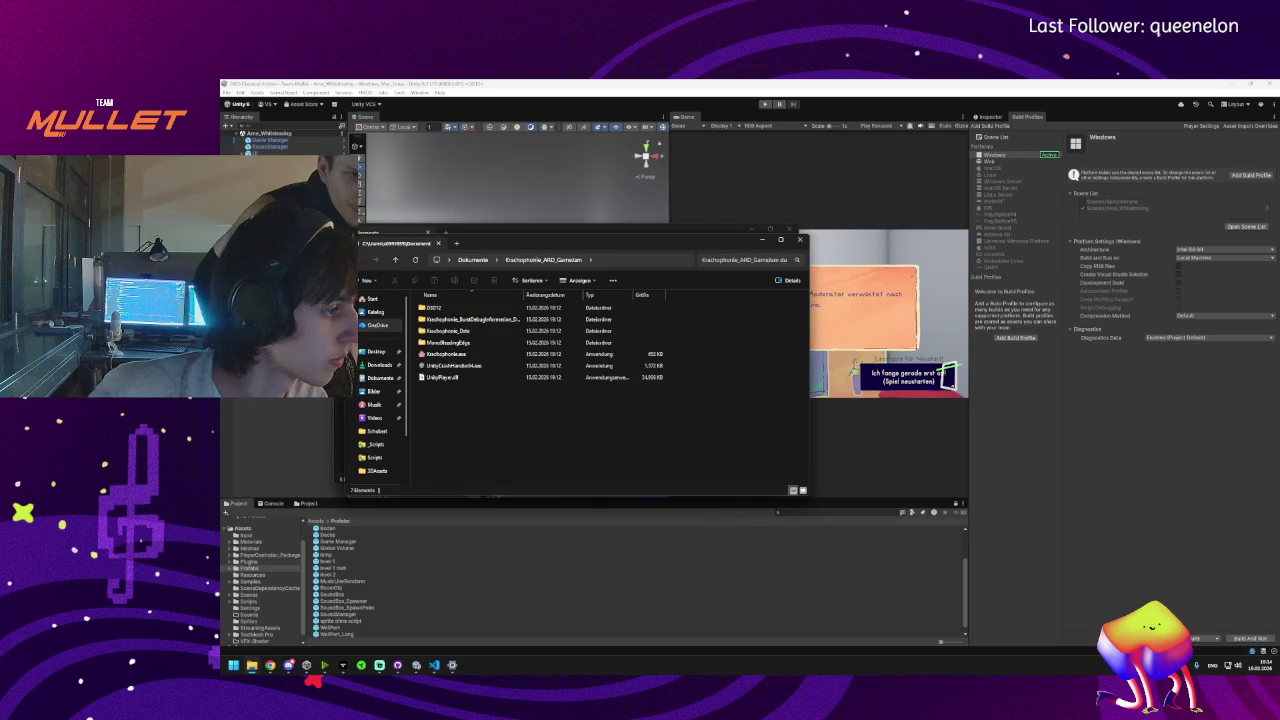
{"action": "key", "text": "BackSpace"}
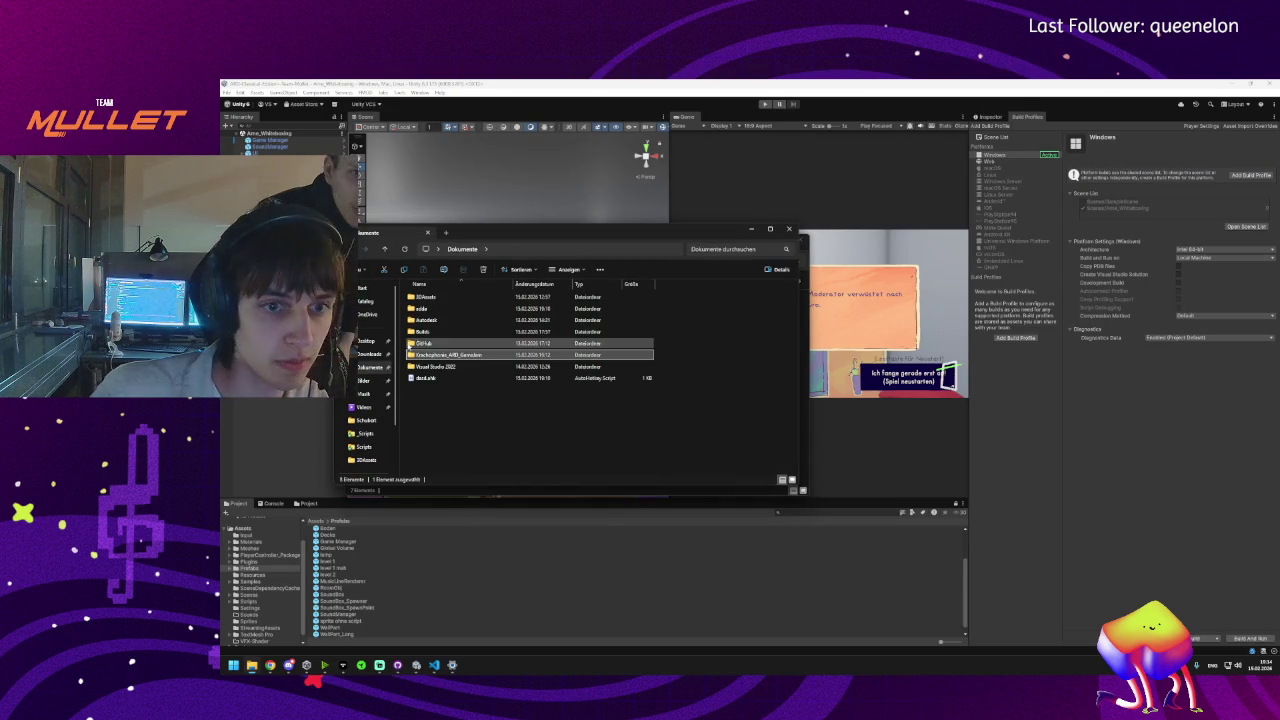
- Compress Krachophonie_ARD_Gamejam into a ZIP and select the new Krachophonie_ARD_Gamejam.zip
{"action": "right_click", "coordinate": [421, 358]}
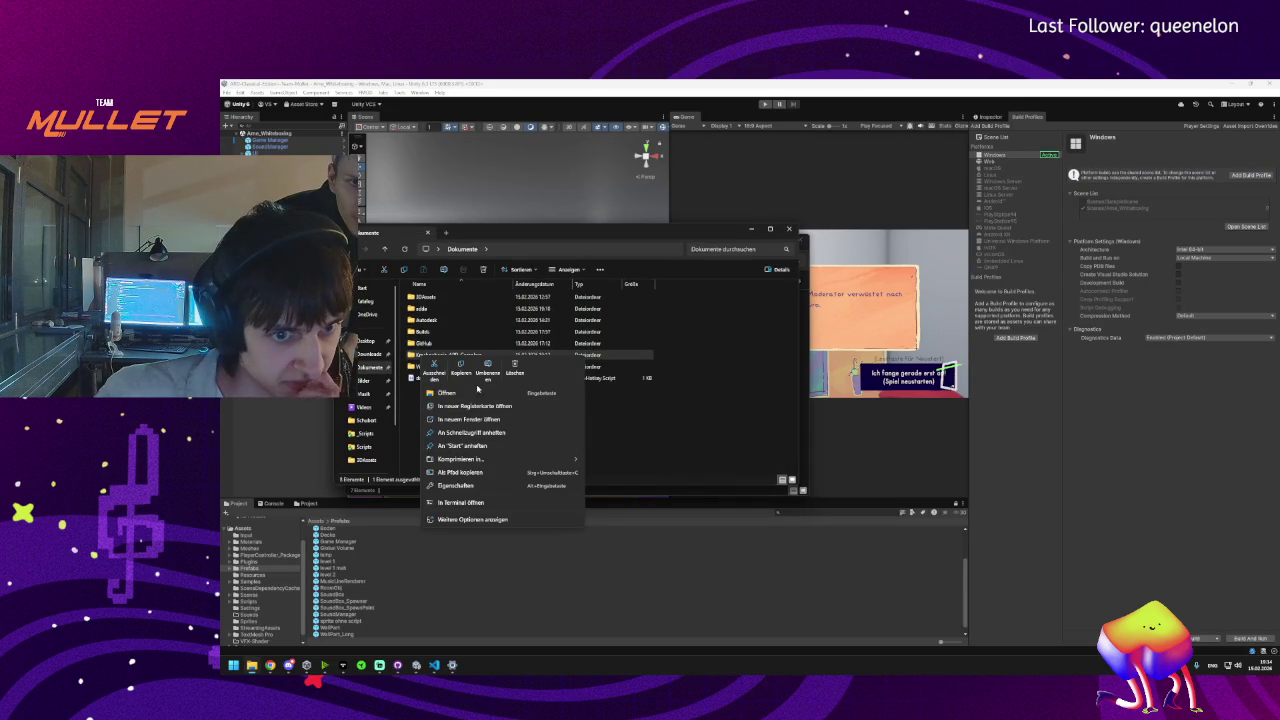
{"action": "mouse_move", "coordinate": [470, 459]}
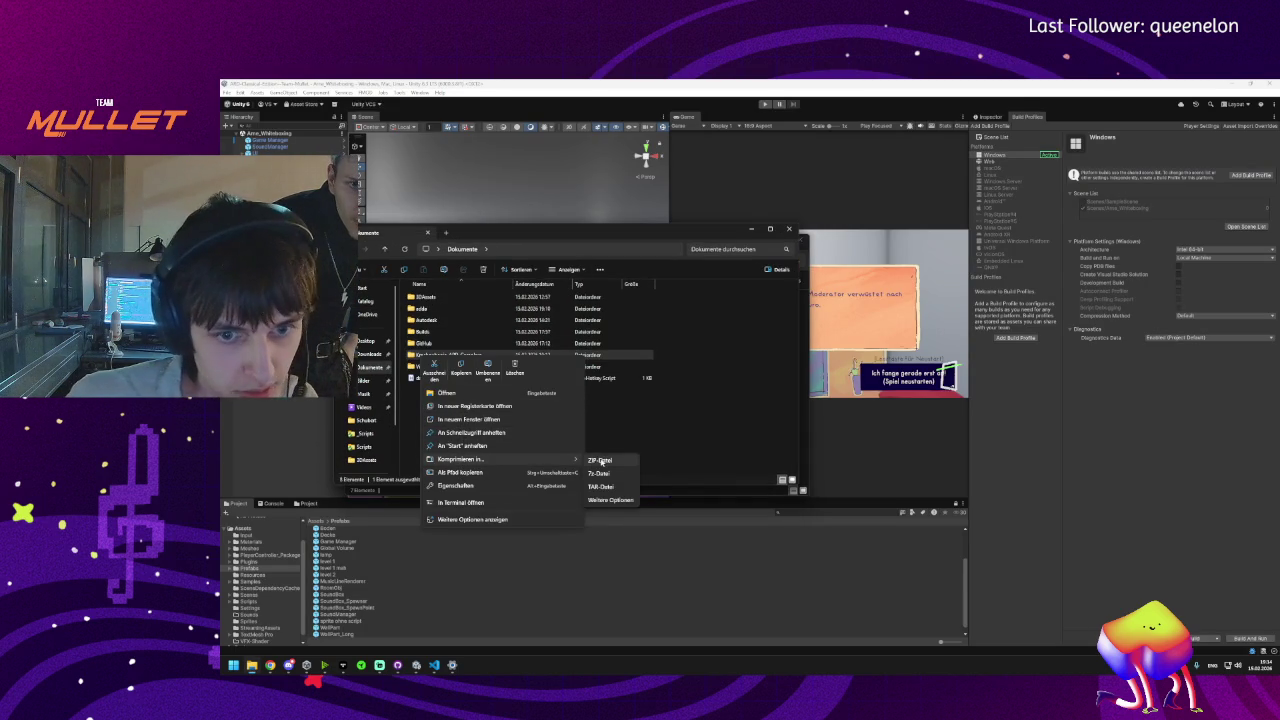
{"action": "left_click", "coordinate": [600, 461]}
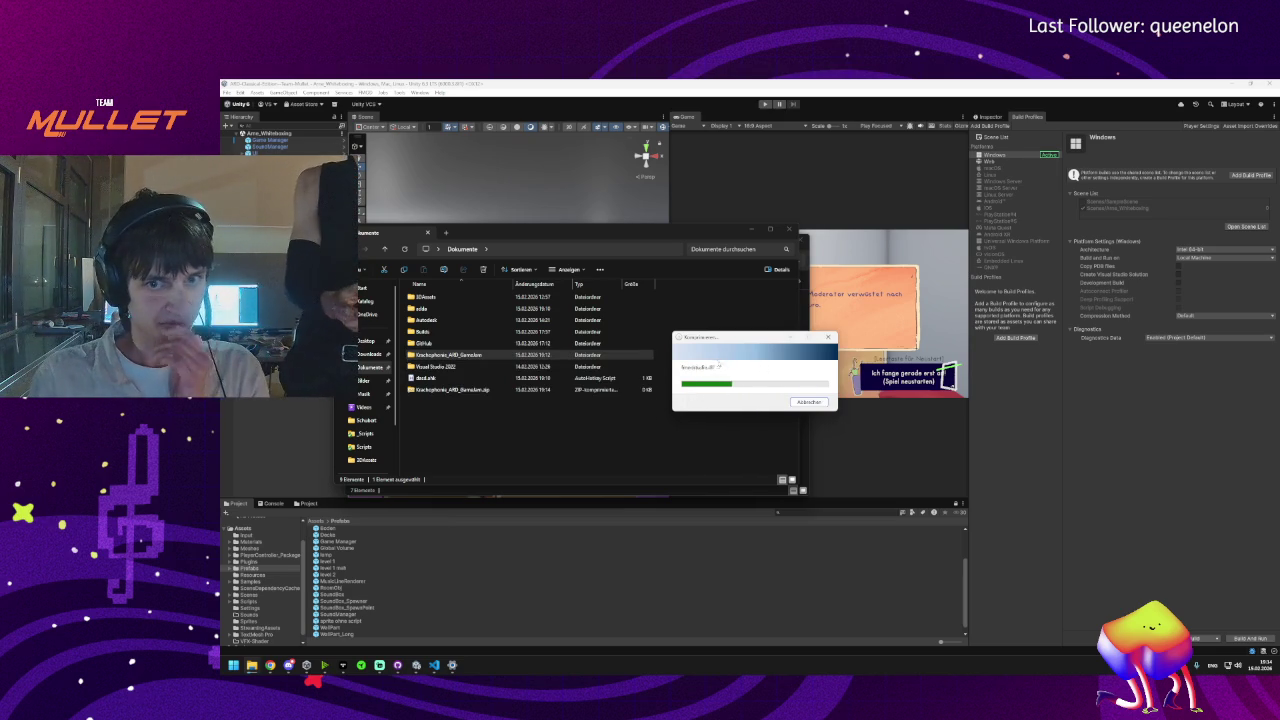
{"action": "left_click", "coordinate": [456, 390]}
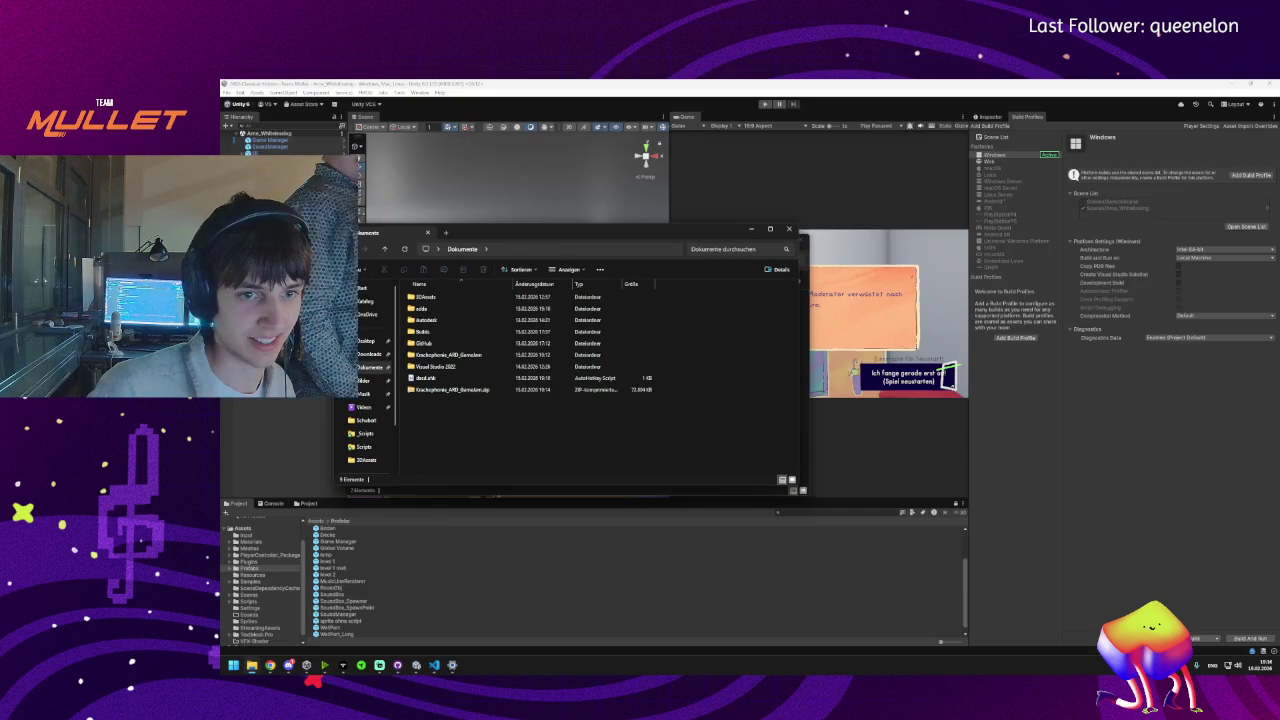
- Launch Krachophonie.exe from the build folder, close Explorer, and select SoundManager in Unity
{"action": "double_click", "coordinate": [437, 355]}
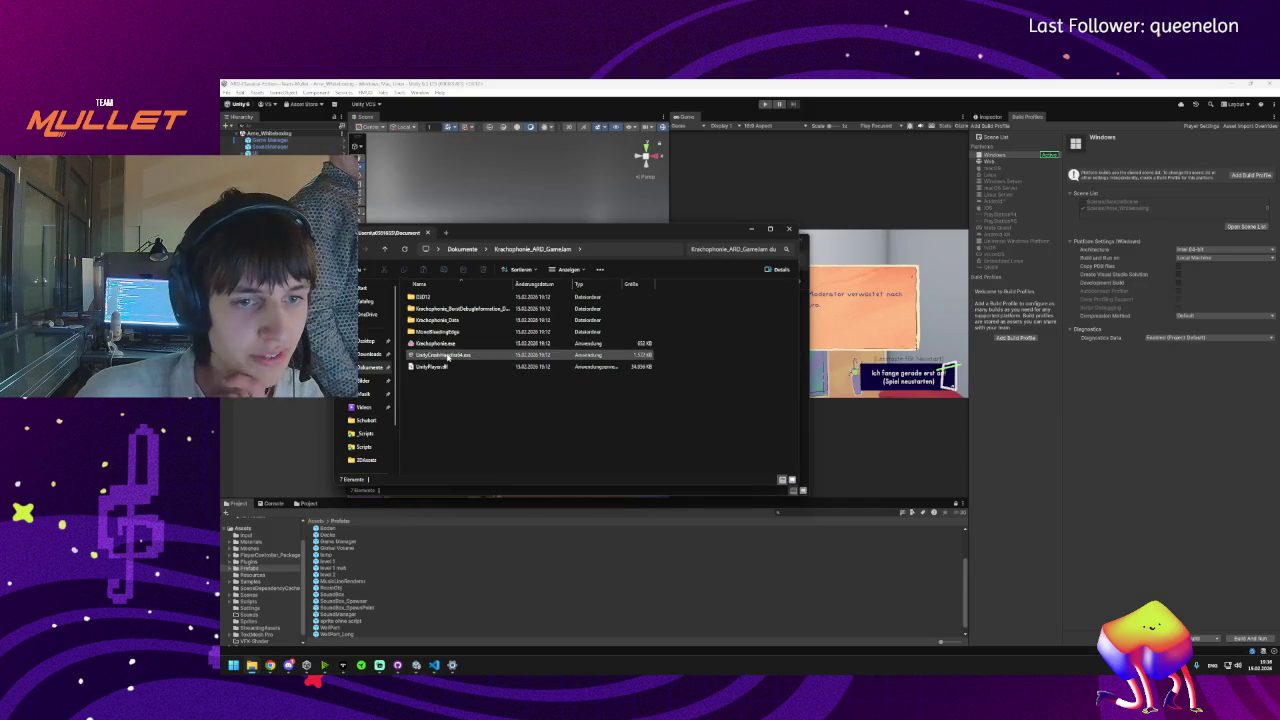
{"action": "left_click", "coordinate": [441, 343]}
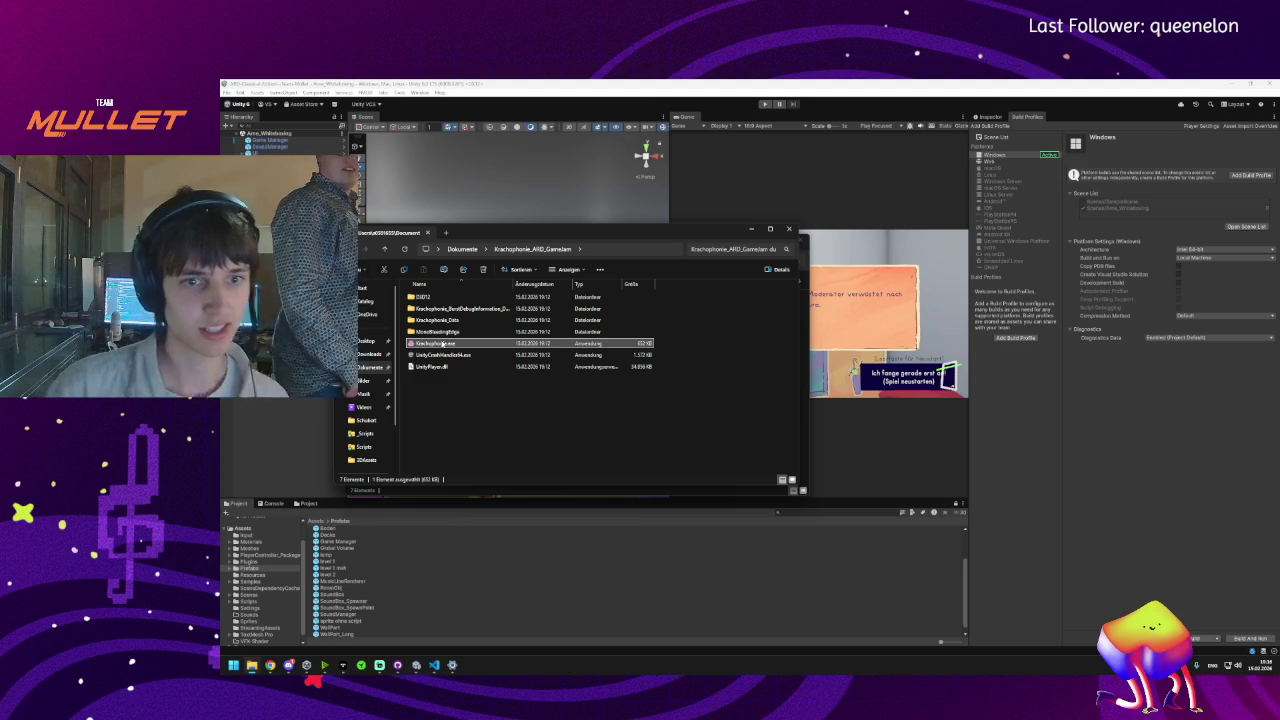
{"action": "double_click", "coordinate": [443, 343]}
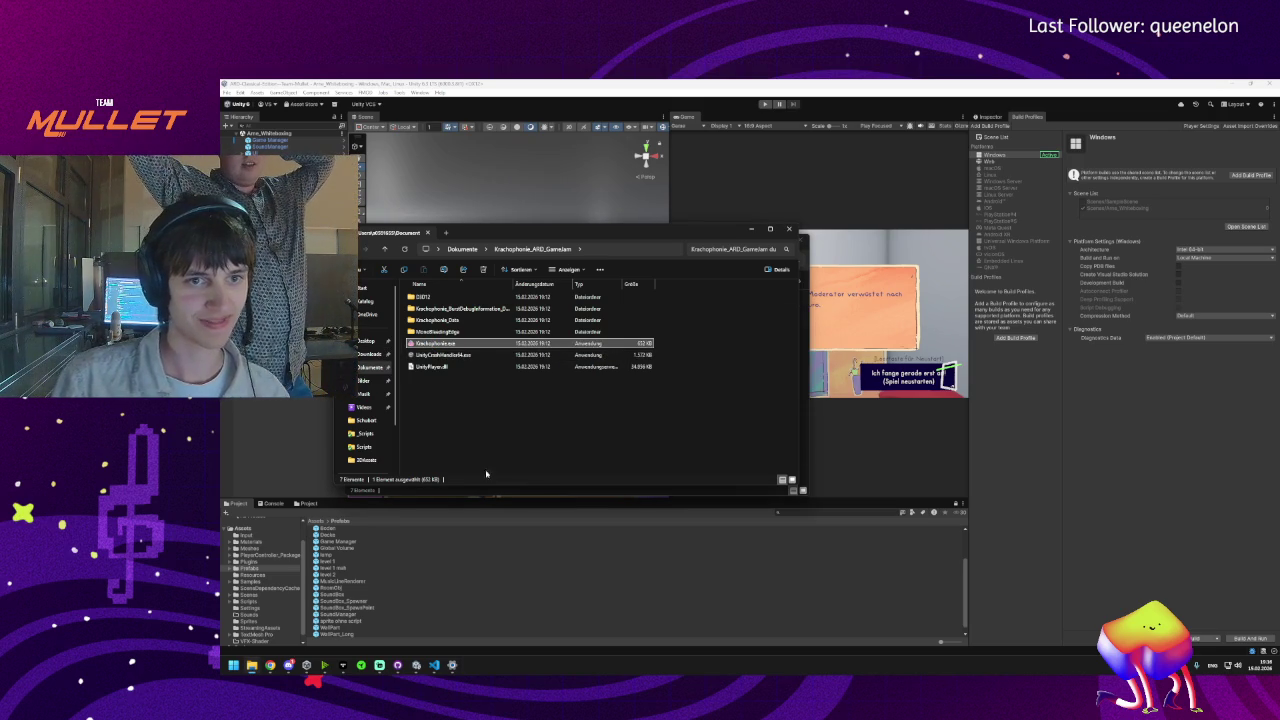
{"action": "key", "text": "alt+F4"}
{"action": "left_click", "coordinate": [268, 146]}
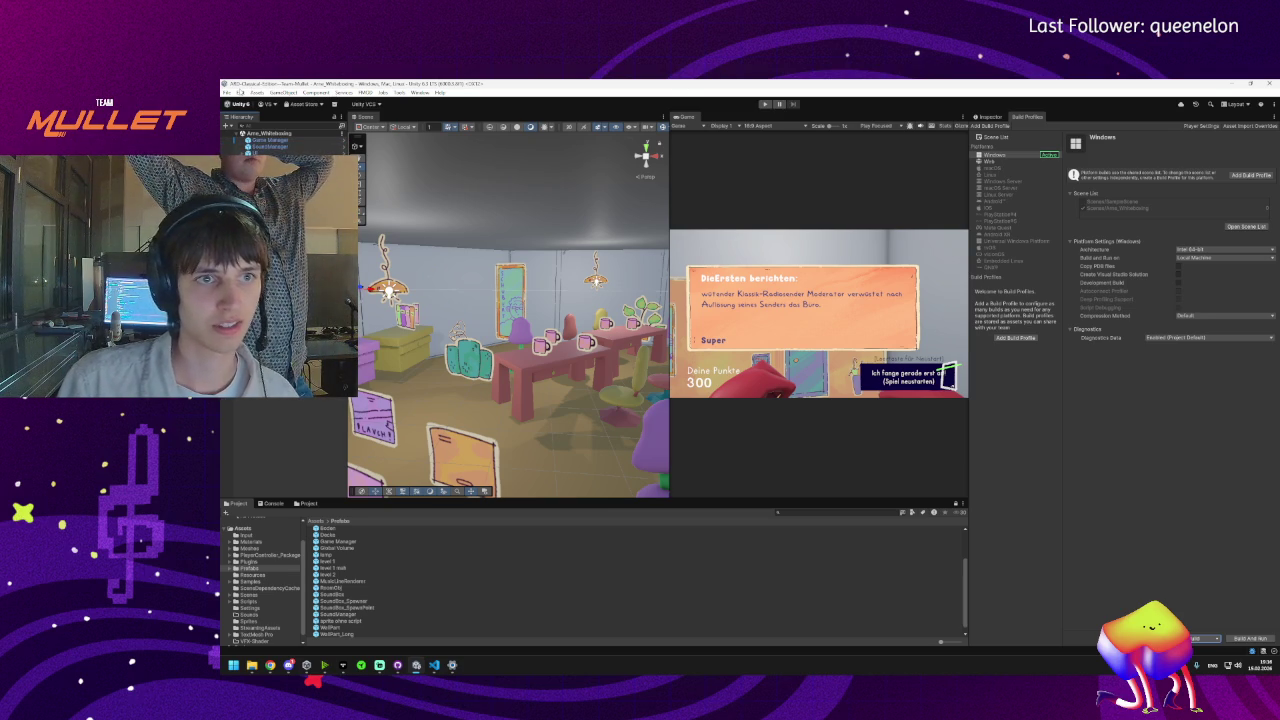
- Widen the Build Profiles panel and add a new Windows build profile
{"action": "left_click", "coordinate": [226, 92]}
{"action": "key", "text": "Escape"}
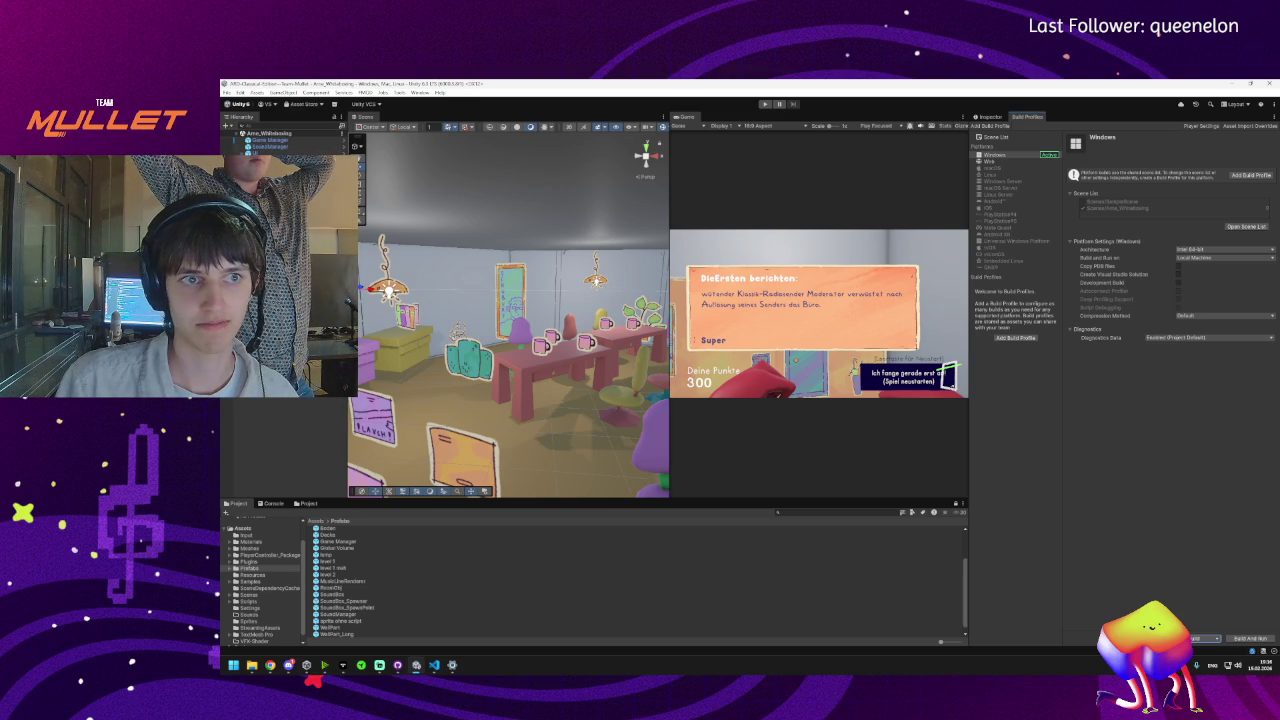
{"action": "left_click", "coordinate": [227, 92]}
{"action": "key", "text": "Escape"}
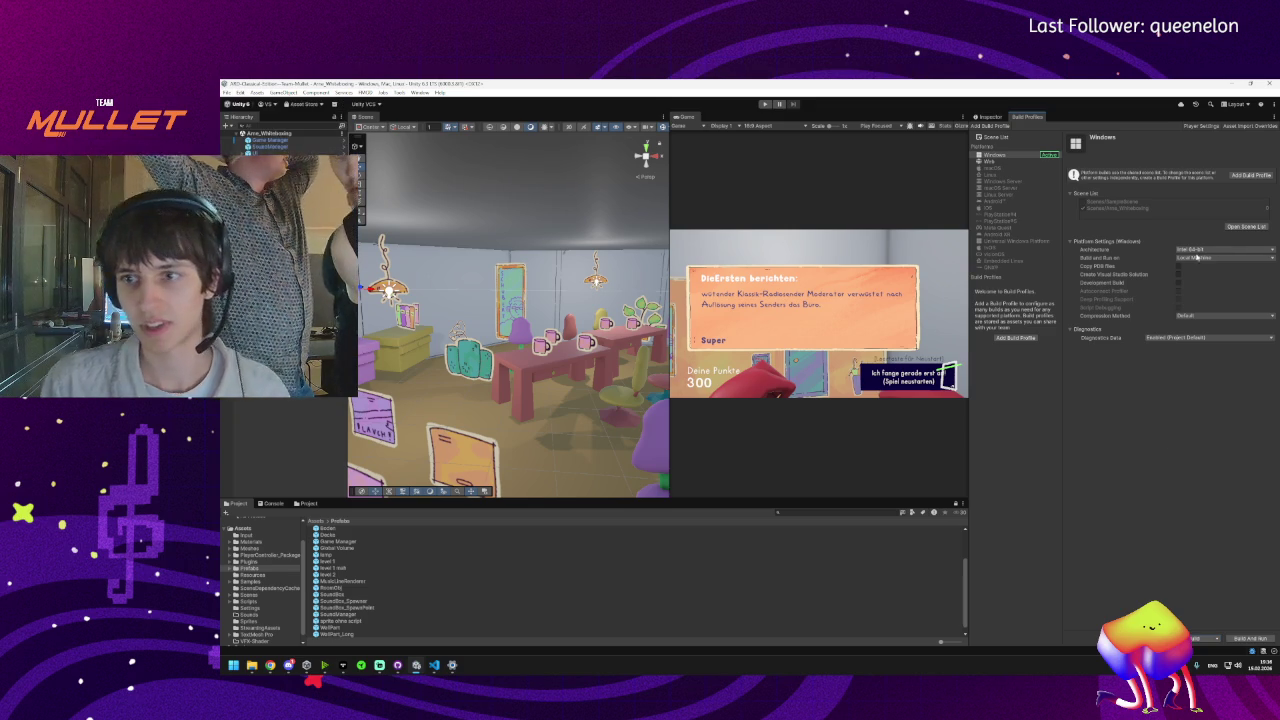
{"action": "left_click_drag", "start_coordinate": [968, 330], "coordinate": [755, 330]}
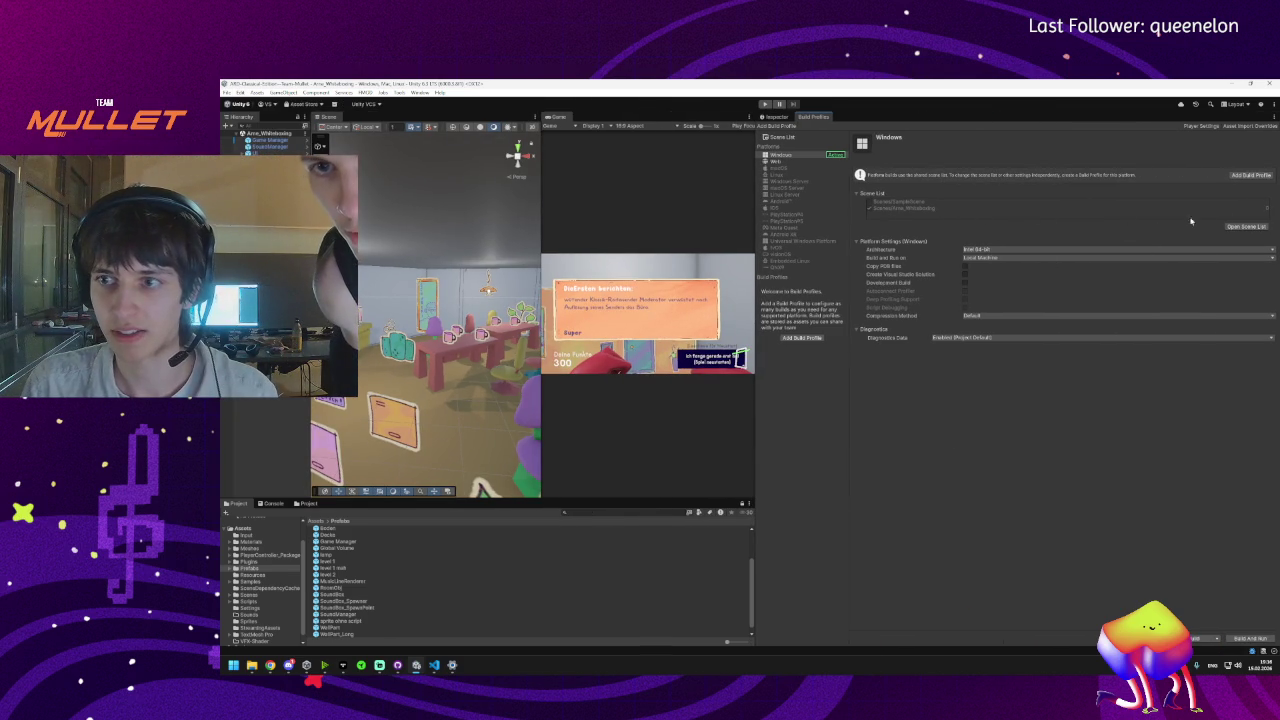
{"action": "left_click", "coordinate": [1250, 175]}
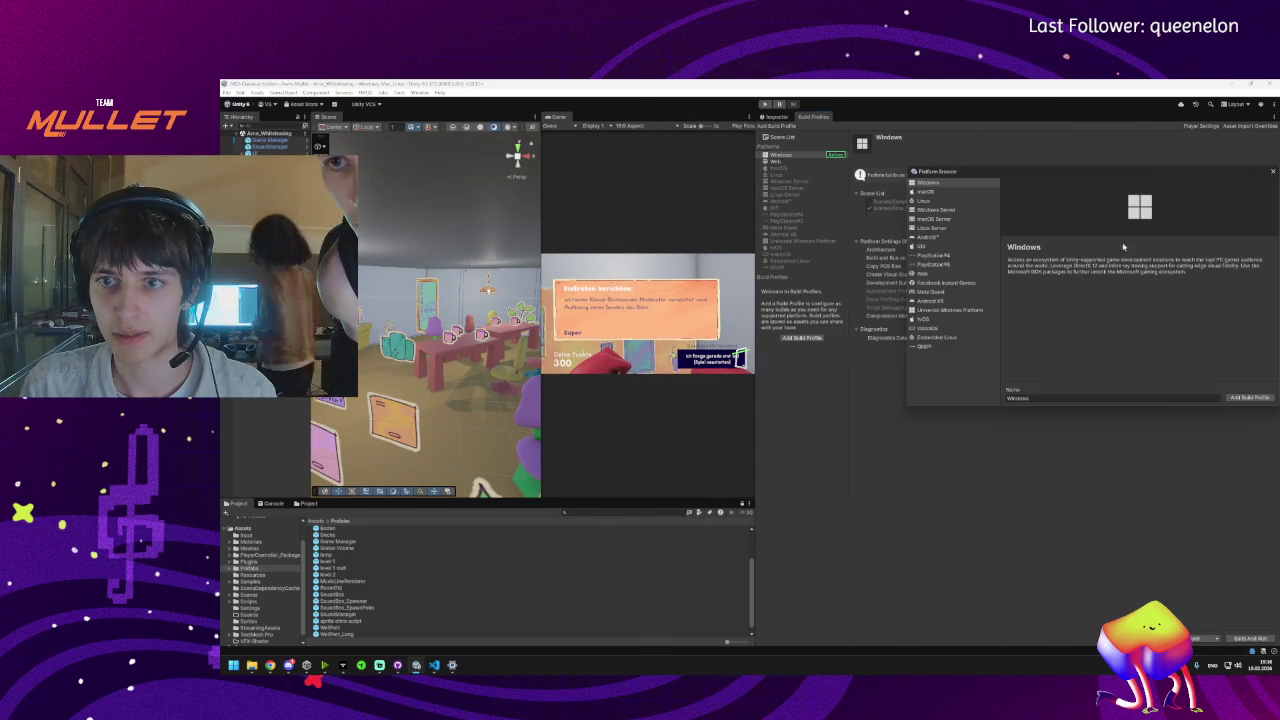
{"action": "left_click", "coordinate": [1250, 397]}
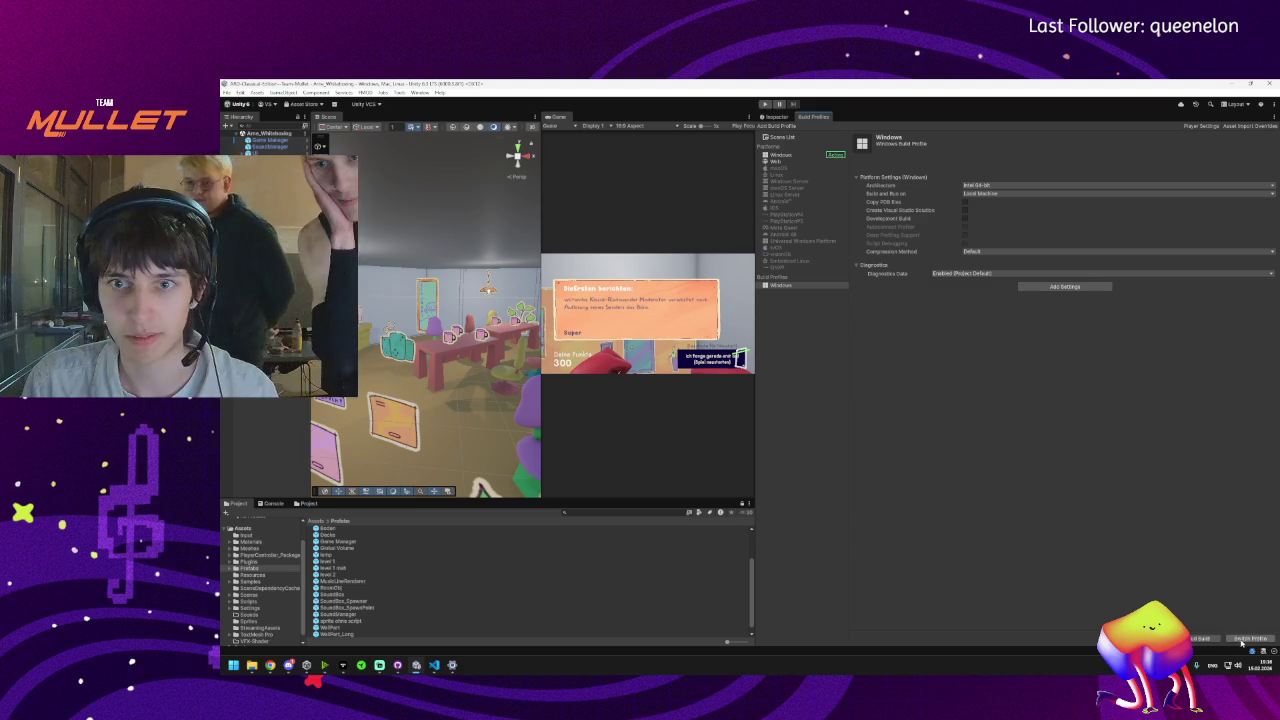
{"action": "left_click", "coordinate": [783, 156]}
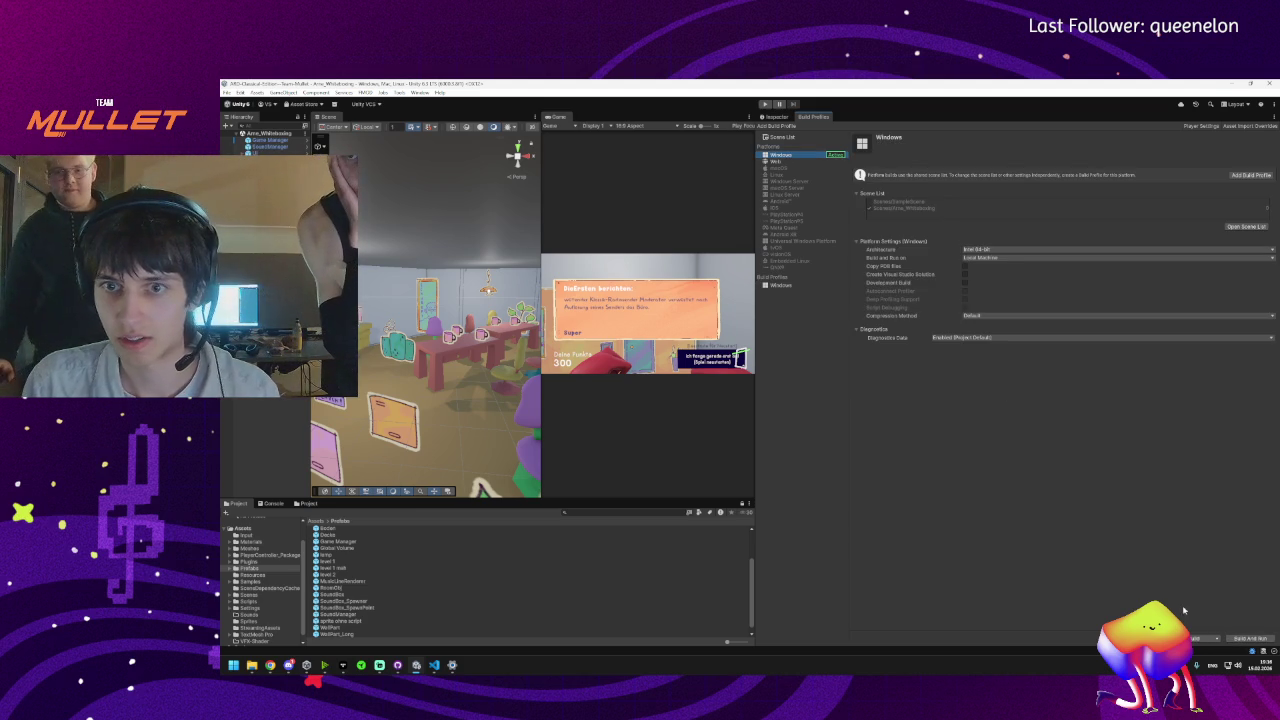
- Build for Windows into a new dede folder in Dokumente, accepting the warning
{"action": "left_click", "coordinate": [1216, 640]}
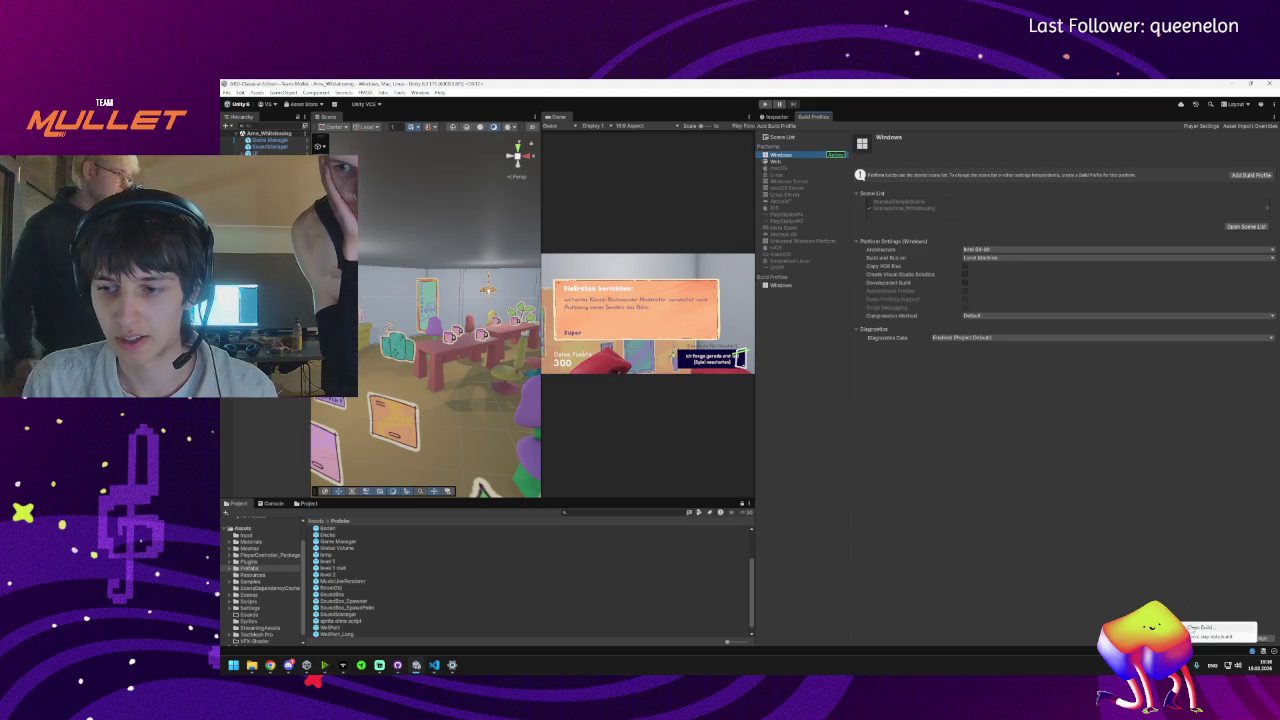
{"action": "left_click", "coordinate": [1196, 627]}
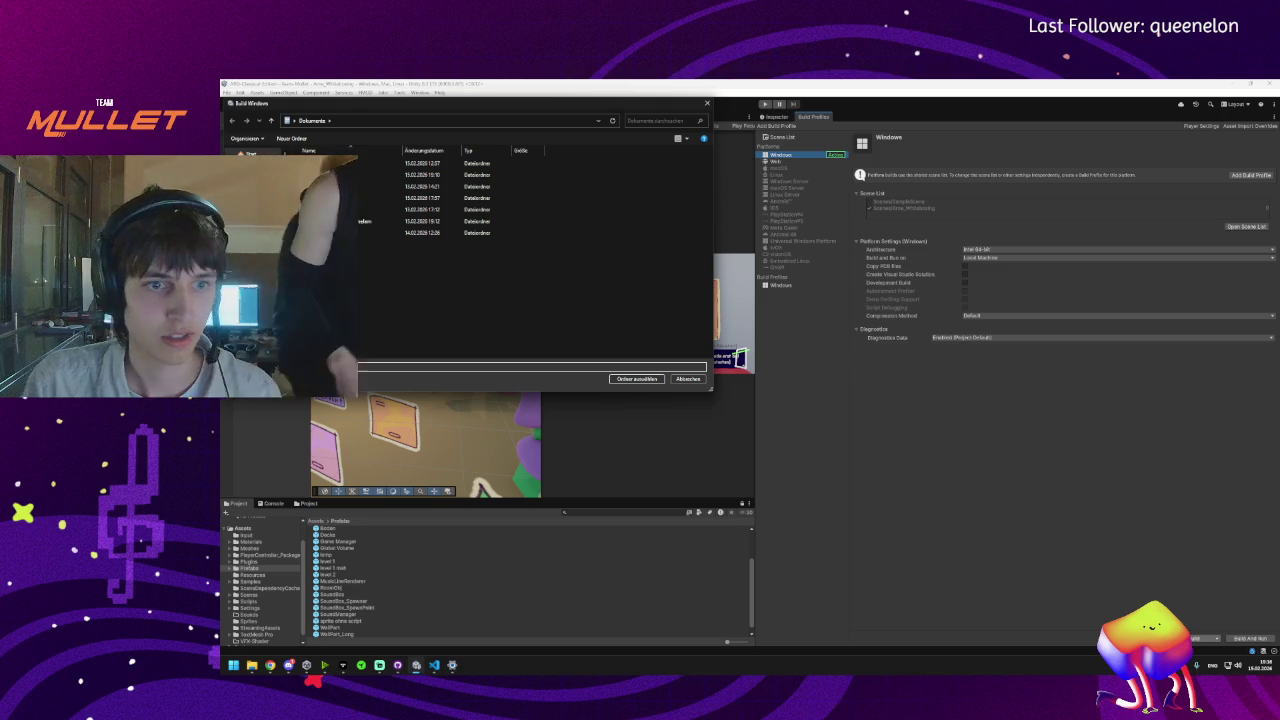
{"action": "right_click", "coordinate": [378, 262]}
{"action": "mouse_move", "coordinate": [410, 418]}
{"action": "left_click", "coordinate": [550, 418]}
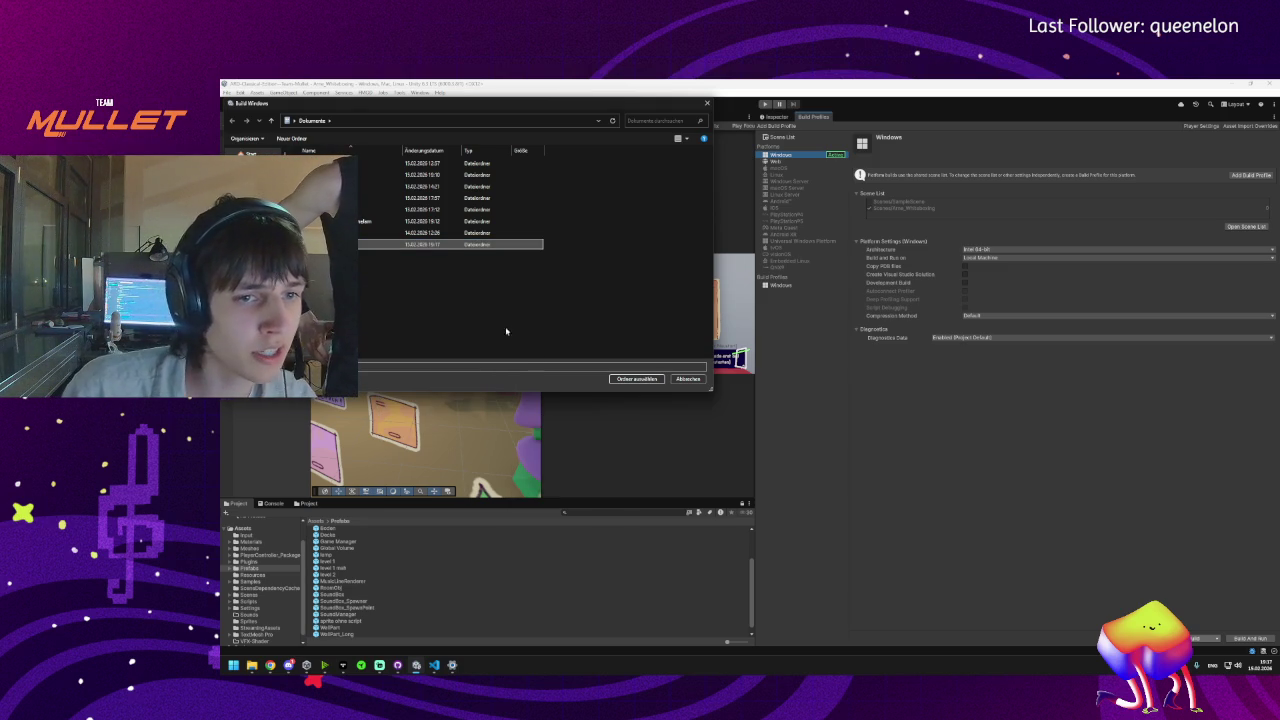
{"action": "double_click", "coordinate": [443, 245]}
{"action": "left_click", "coordinate": [632, 380]}
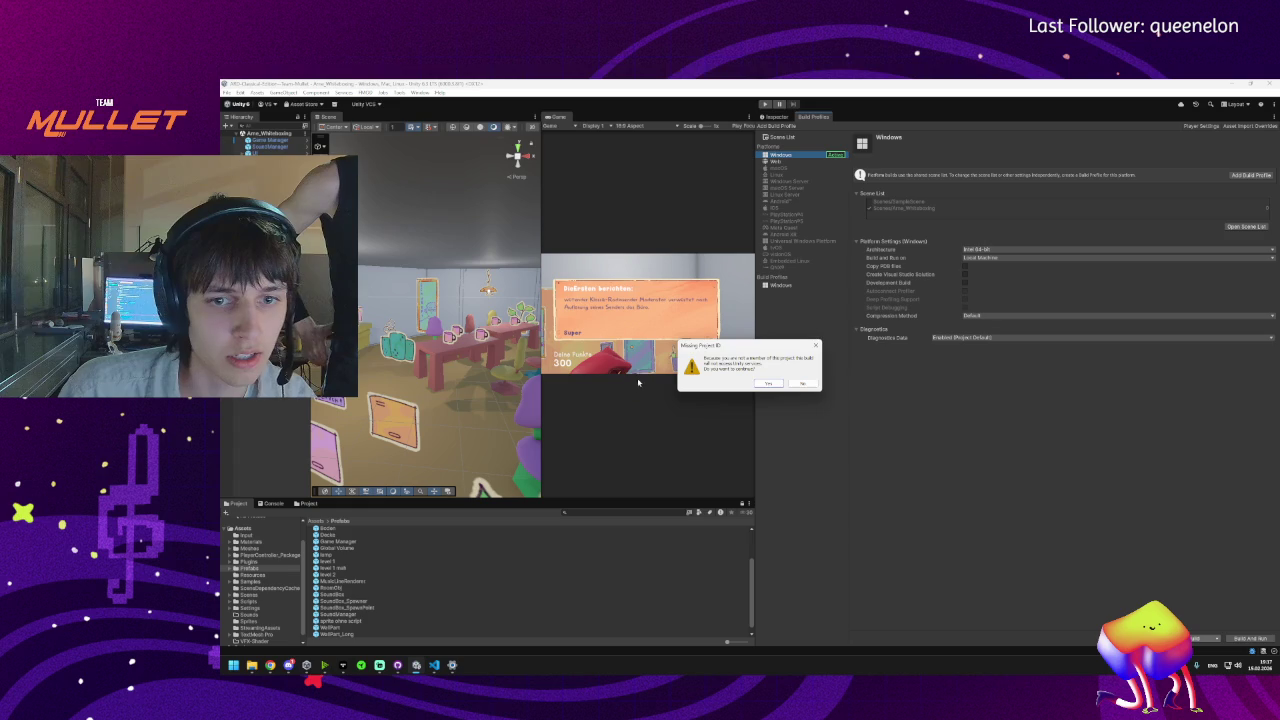
{"action": "left_click", "coordinate": [765, 384]}
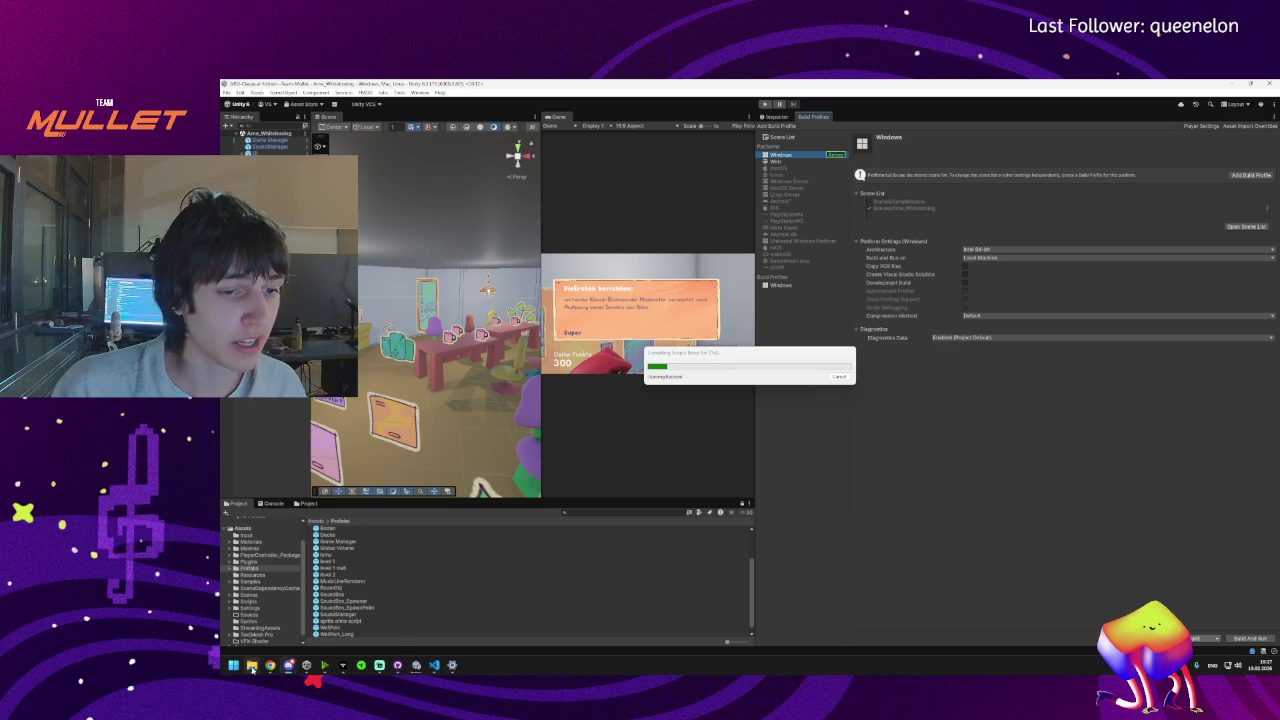
{"action": "mouse_move", "coordinate": [252, 665]}
{"action": "mouse_move", "coordinate": [349, 628]}
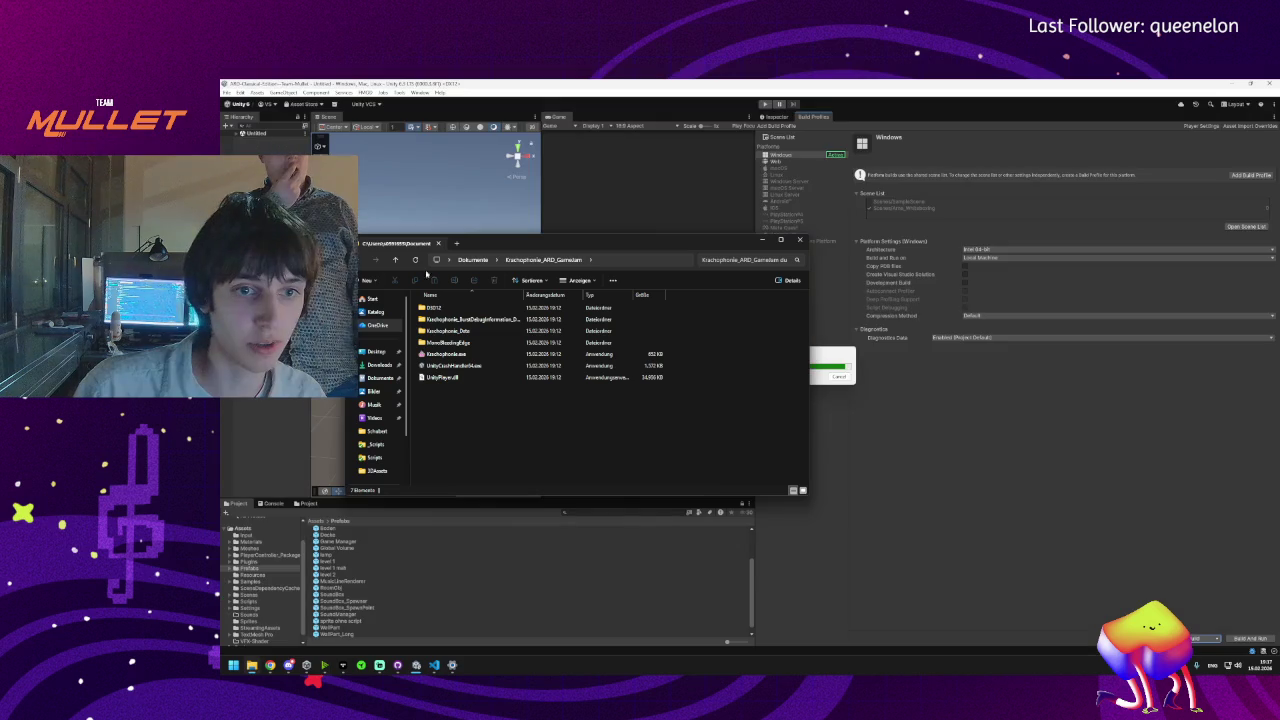
- Open the Builds folder in Dokumente to check the earlier build, then return to Unity
{"action": "left_click", "coordinate": [474, 260]}
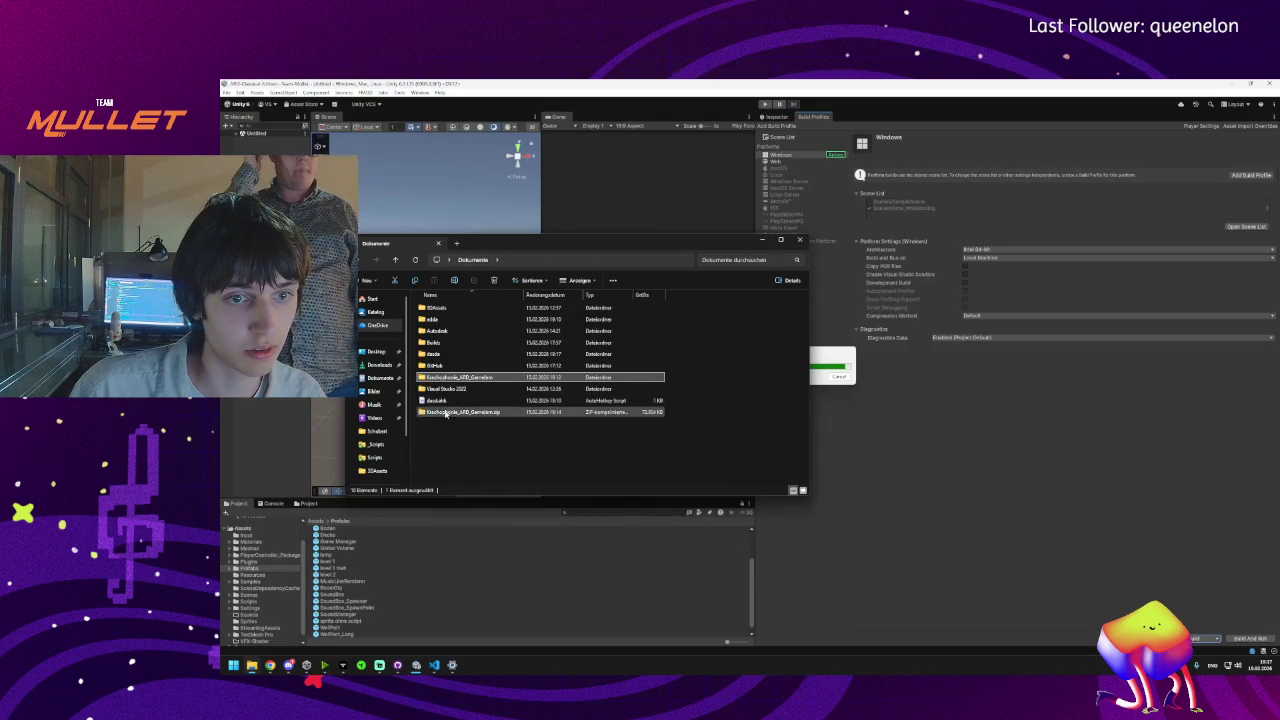
{"action": "left_click", "coordinate": [436, 344]}
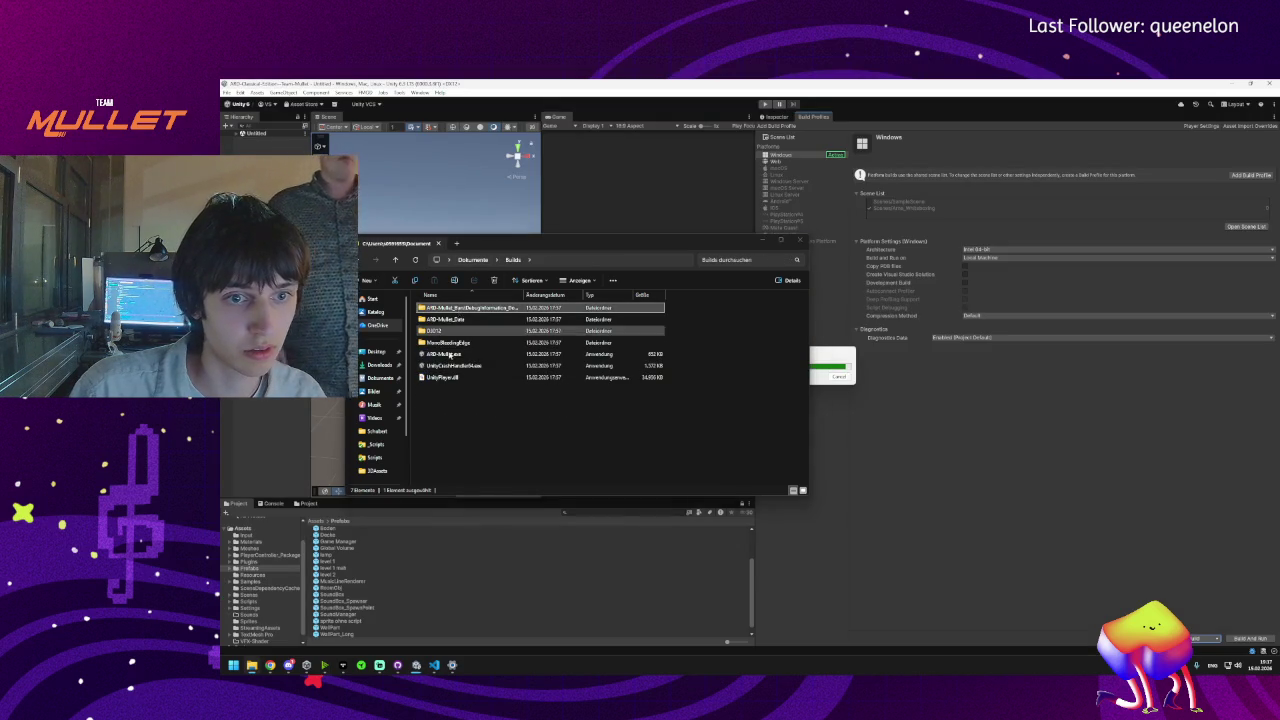
{"action": "double_click", "coordinate": [436, 344]}
{"action": "left_click", "coordinate": [764, 254]}
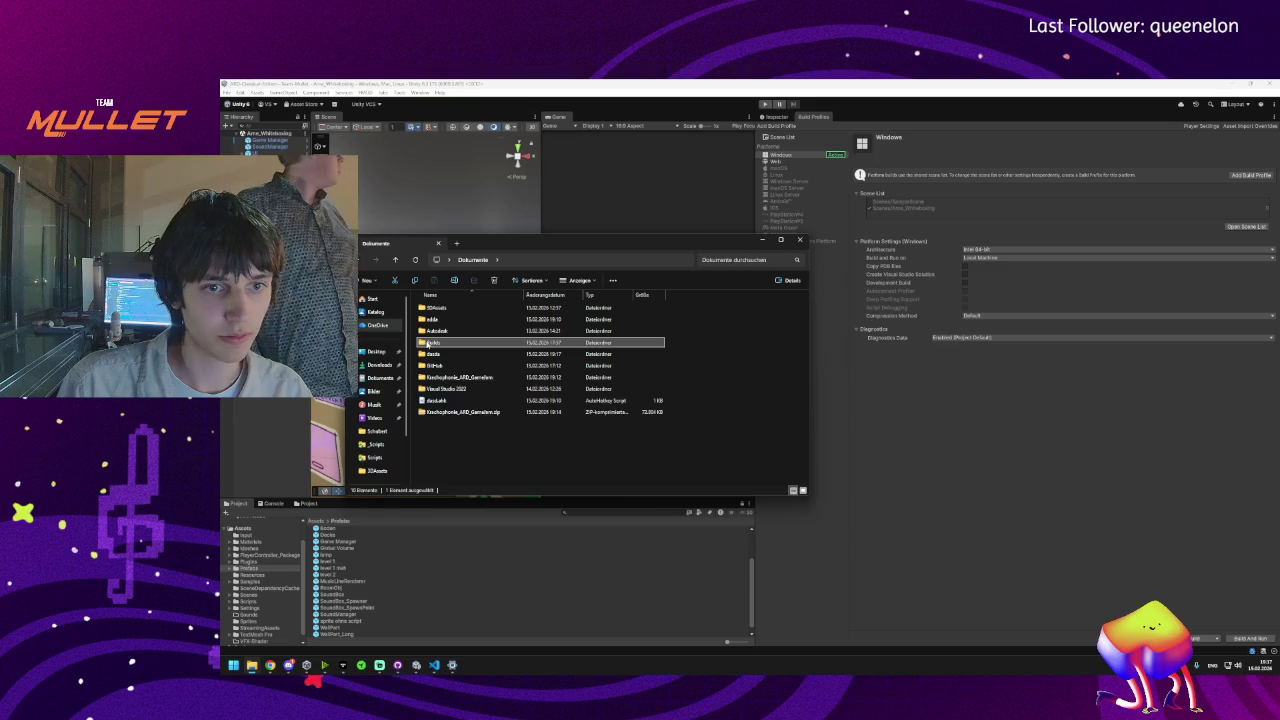
{"action": "double_click", "coordinate": [428, 343]}
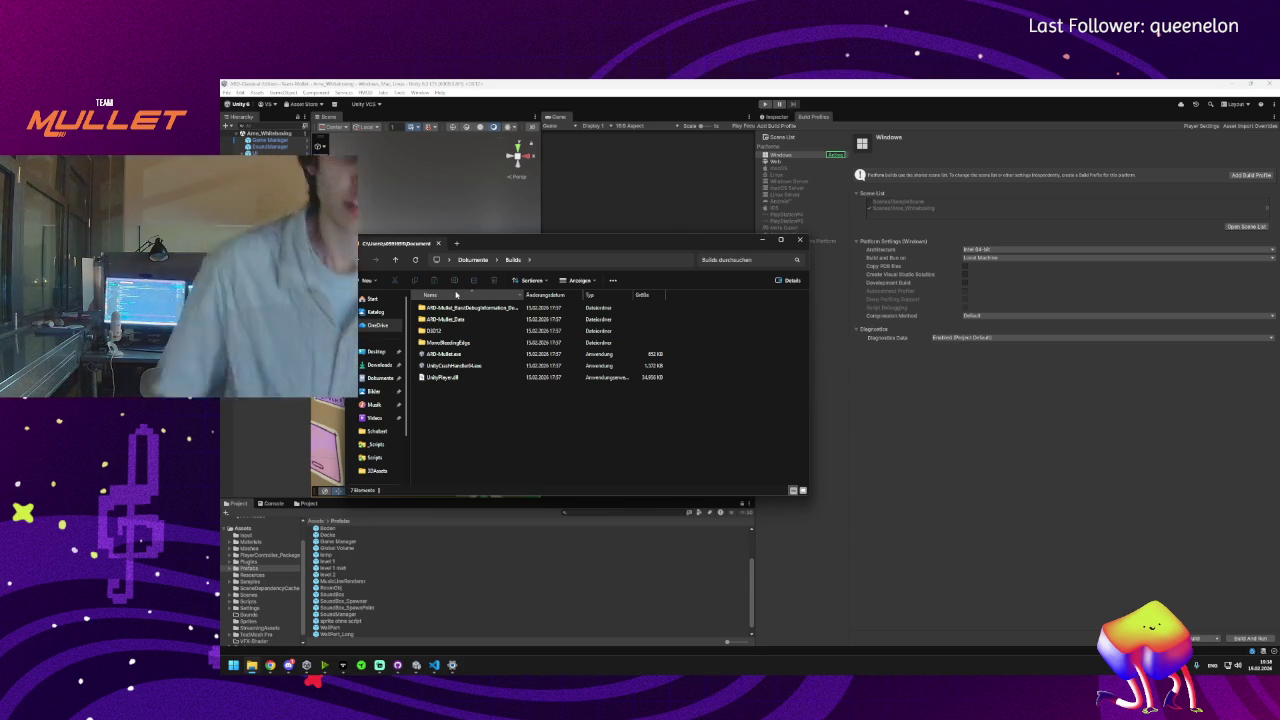
{"action": "left_click", "coordinate": [313, 450]}
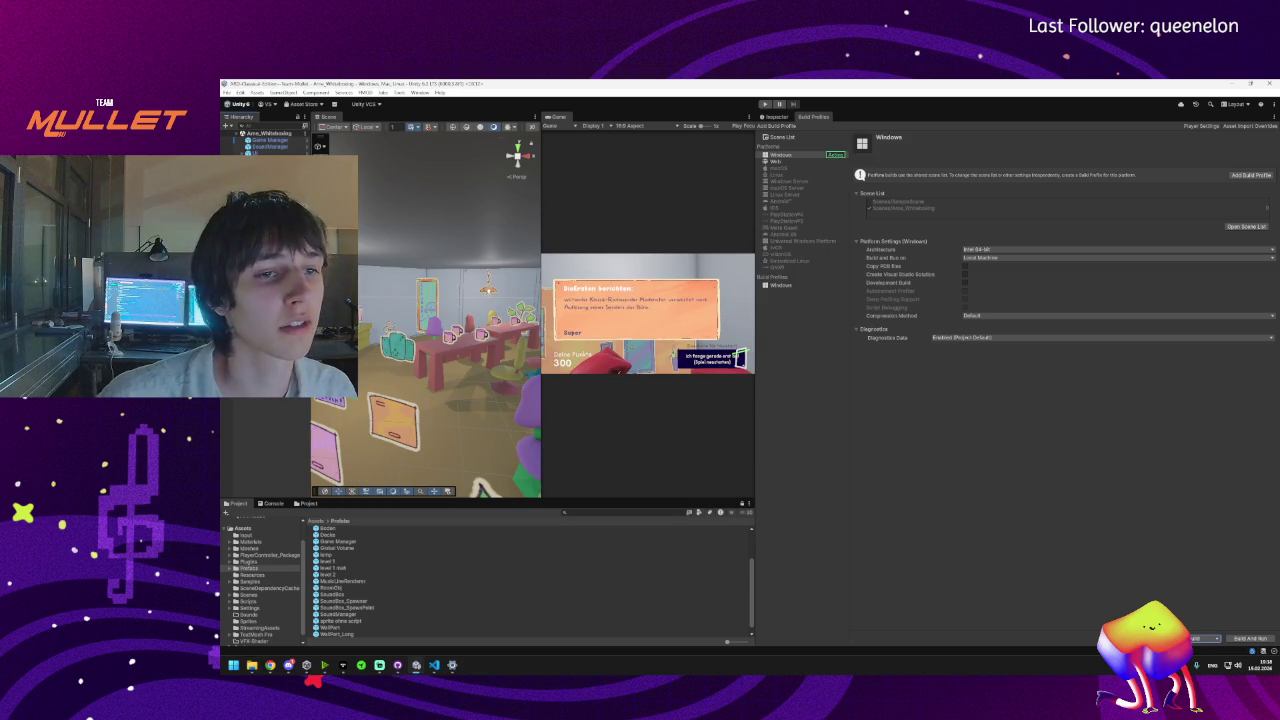
- Widen the Hierarchy panel and inspect the StartScreen object's properties
{"action": "left_click_drag", "start_coordinate": [313, 450], "coordinate": [413, 450]}
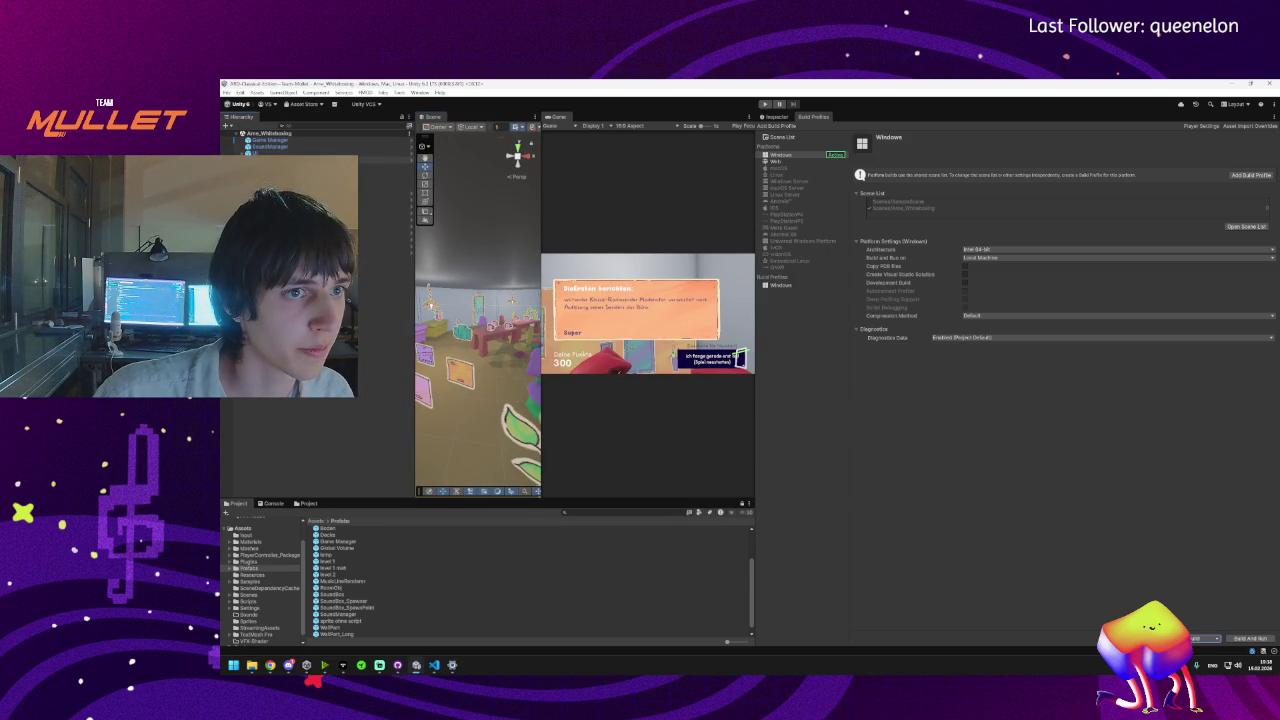
{"action": "left_click", "coordinate": [385, 239]}
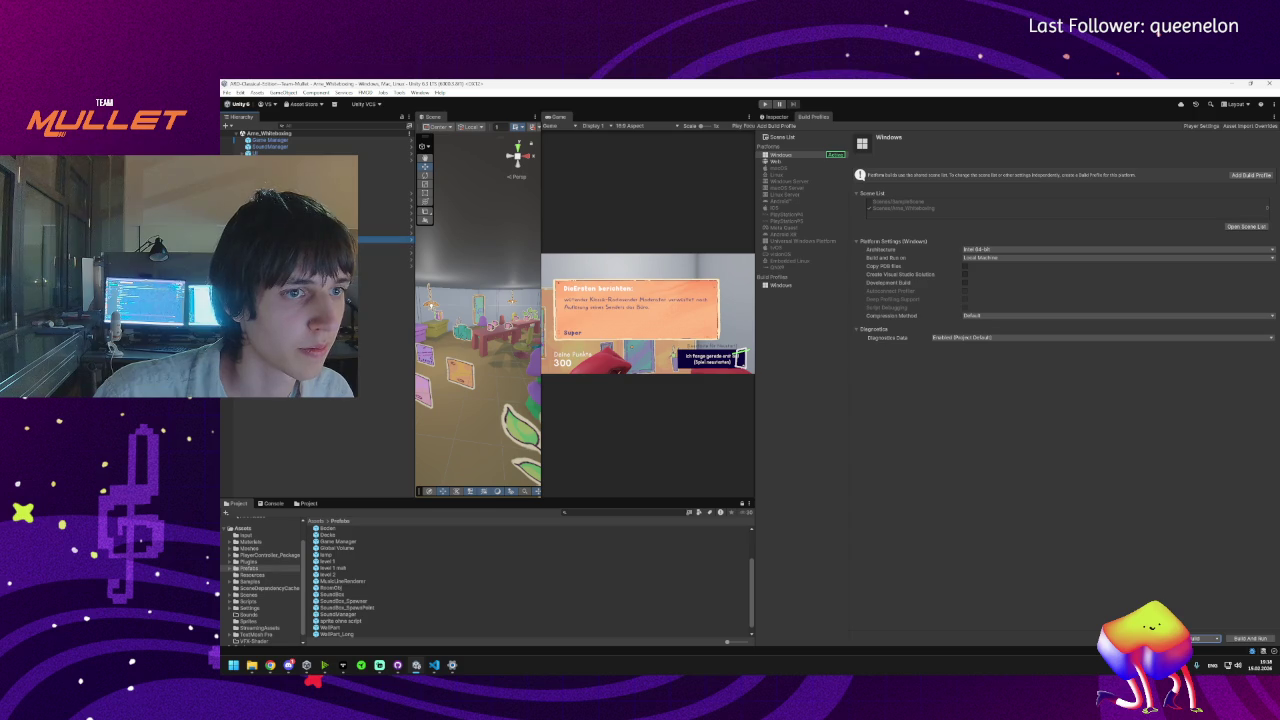
{"action": "left_click", "coordinate": [385, 246]}
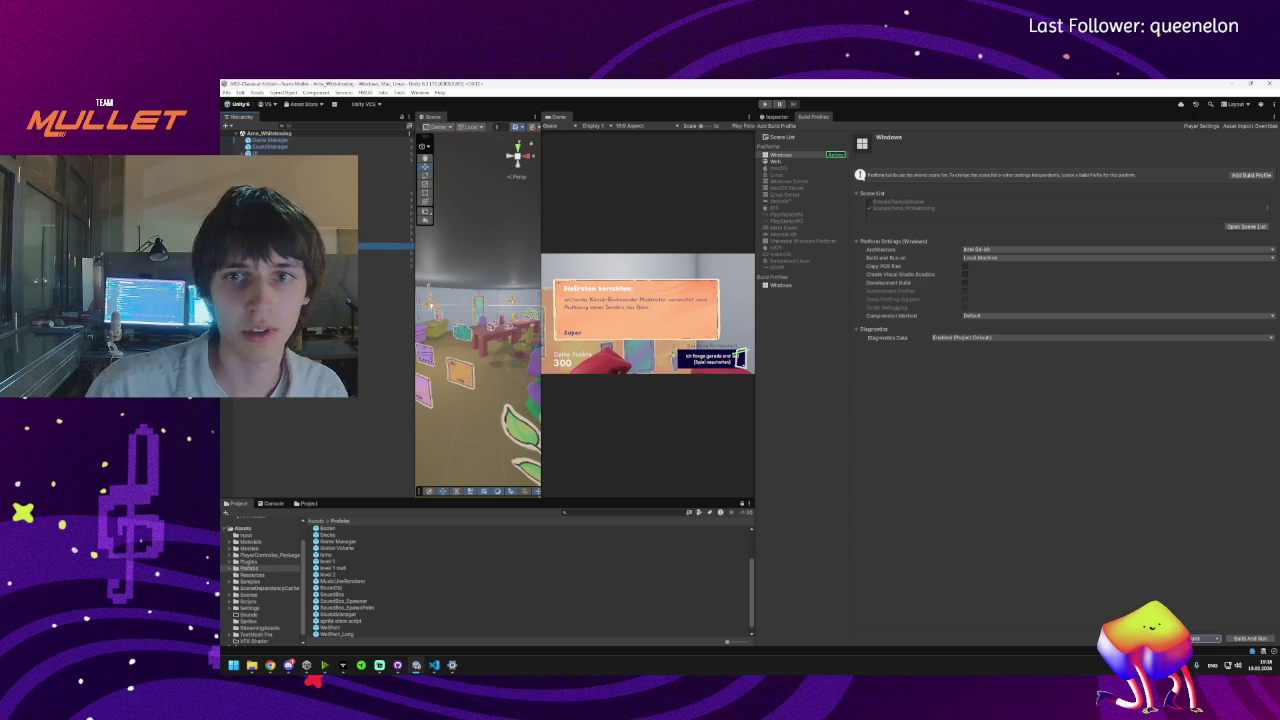
{"action": "left_click", "coordinate": [777, 116]}
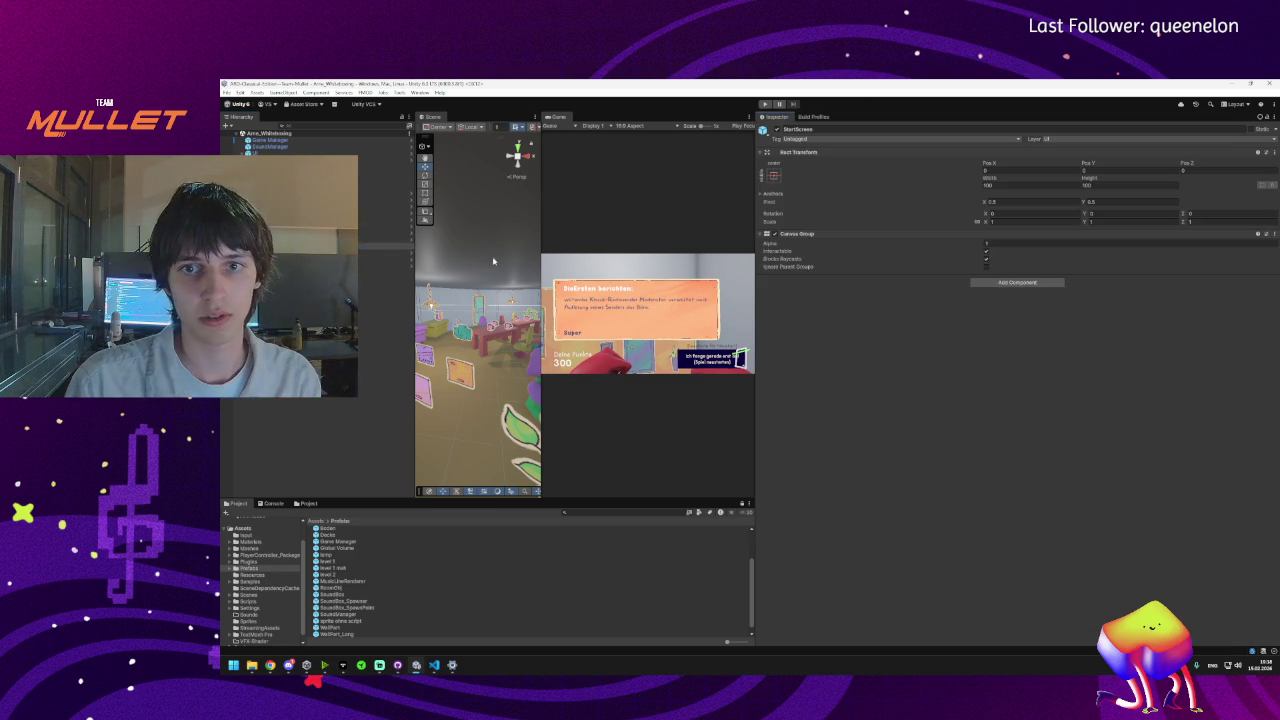
{"action": "left_click", "coordinate": [385, 246]}
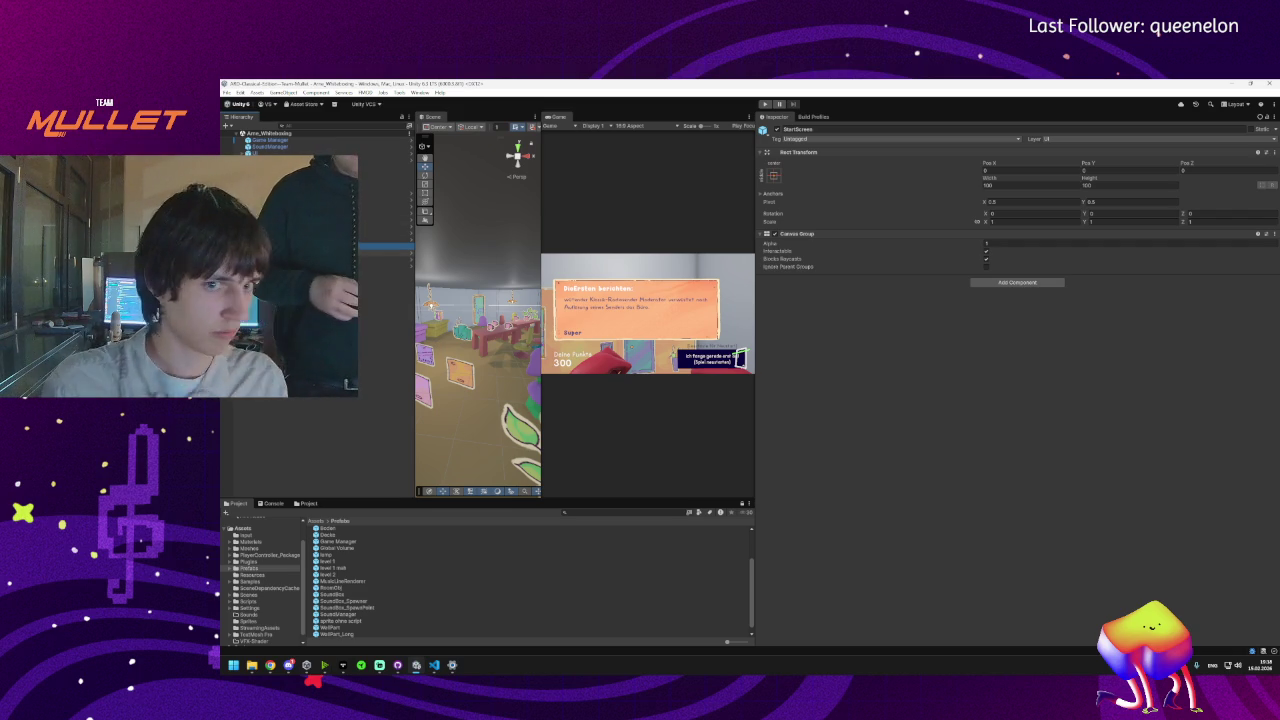
{"action": "left_click", "coordinate": [390, 300]}
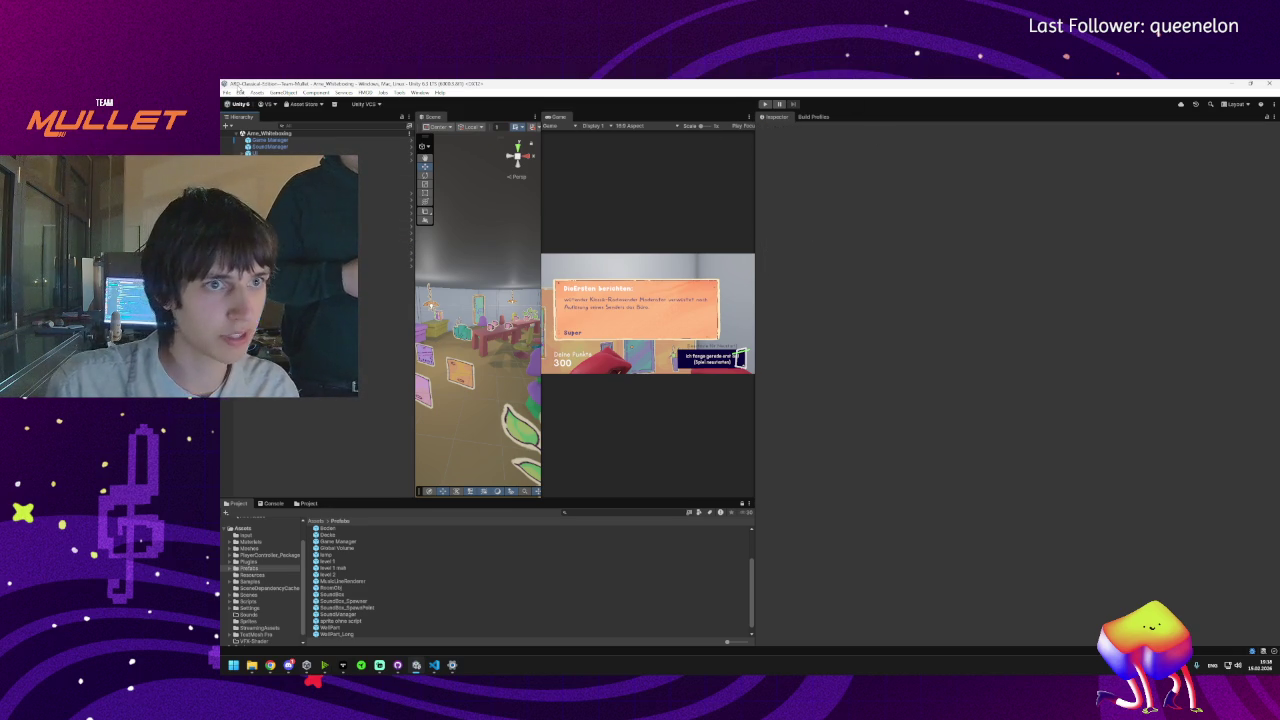
- Inspect the wall's Visuals and WallPart objects, then reopen the Windows build profile
{"action": "left_click", "coordinate": [228, 92]}
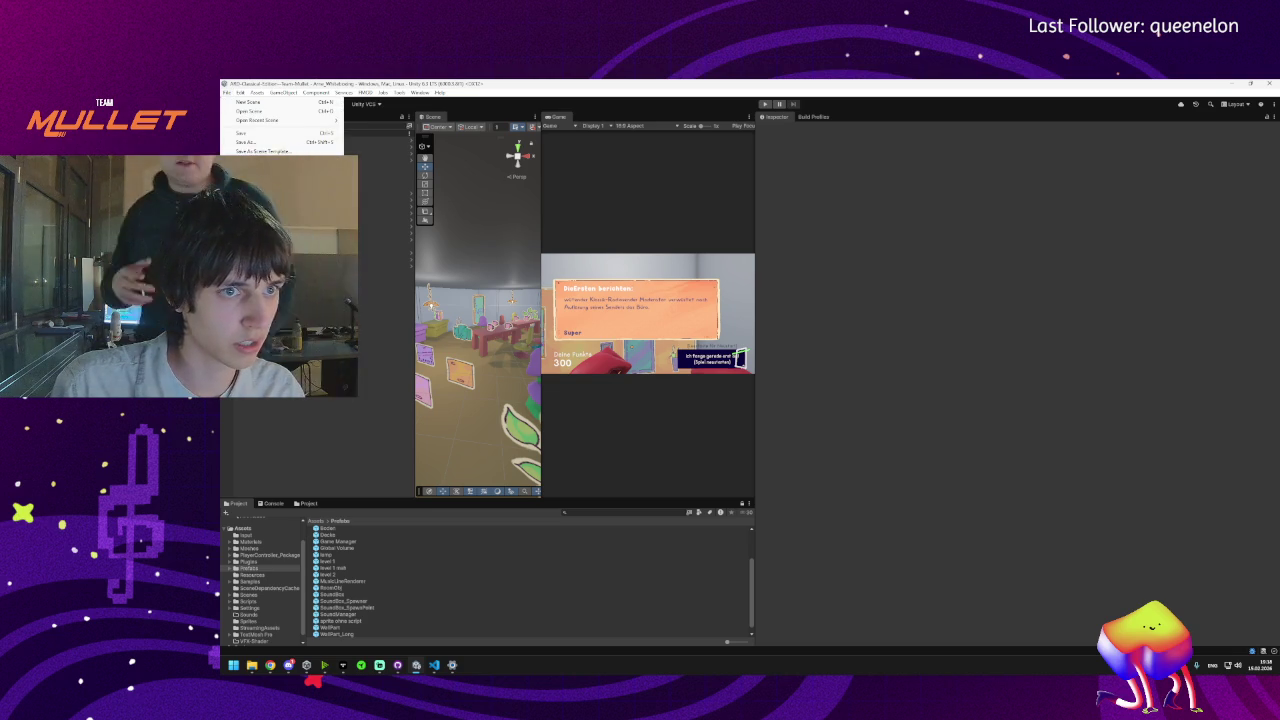
{"action": "key", "text": "Escape"}
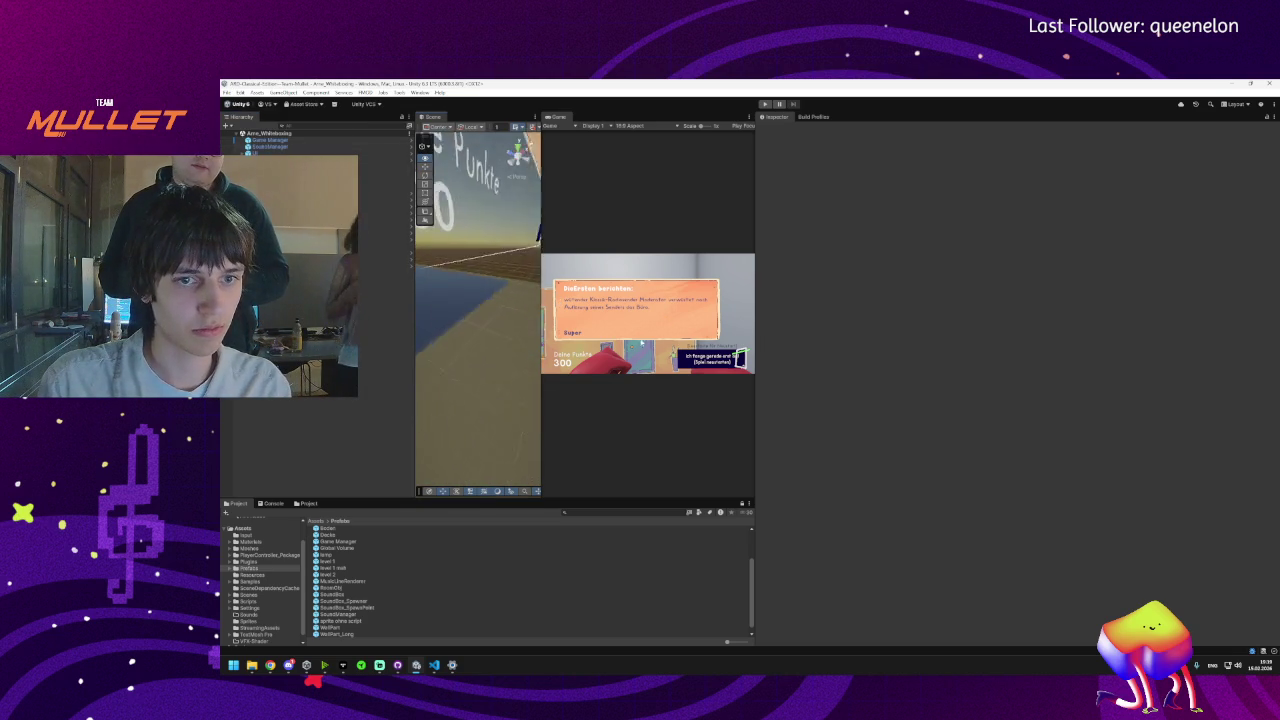
{"action": "mouse_move", "coordinate": [483, 309]}
{"action": "left_mouse_down"}
{"action": "mouse_move", "coordinate": [524, 248]}
{"action": "mouse_move", "coordinate": [486, 241]}
{"action": "left_mouse_up"}
{"action": "left_click", "coordinate": [486, 241]}
{"action": "left_click", "coordinate": [488, 212]}
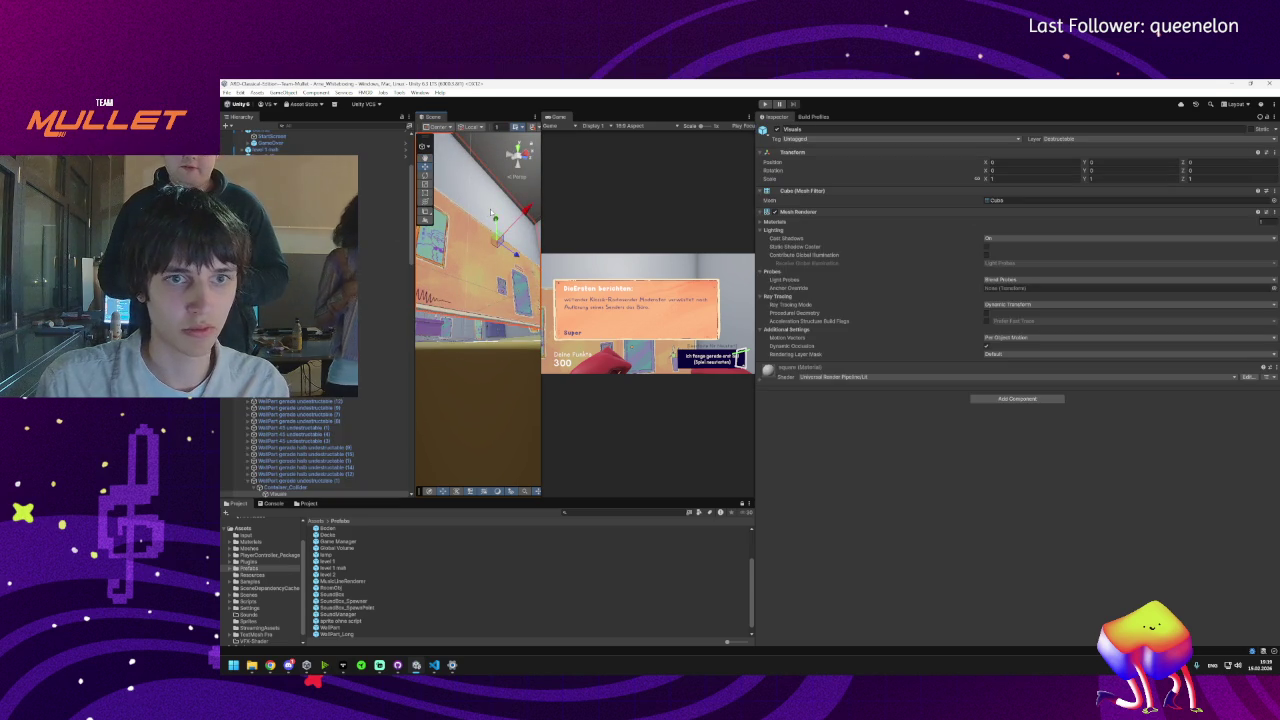
{"action": "scroll", "coordinate": [320, 380], "scroll_direction": "down", "scroll_amount": 5}
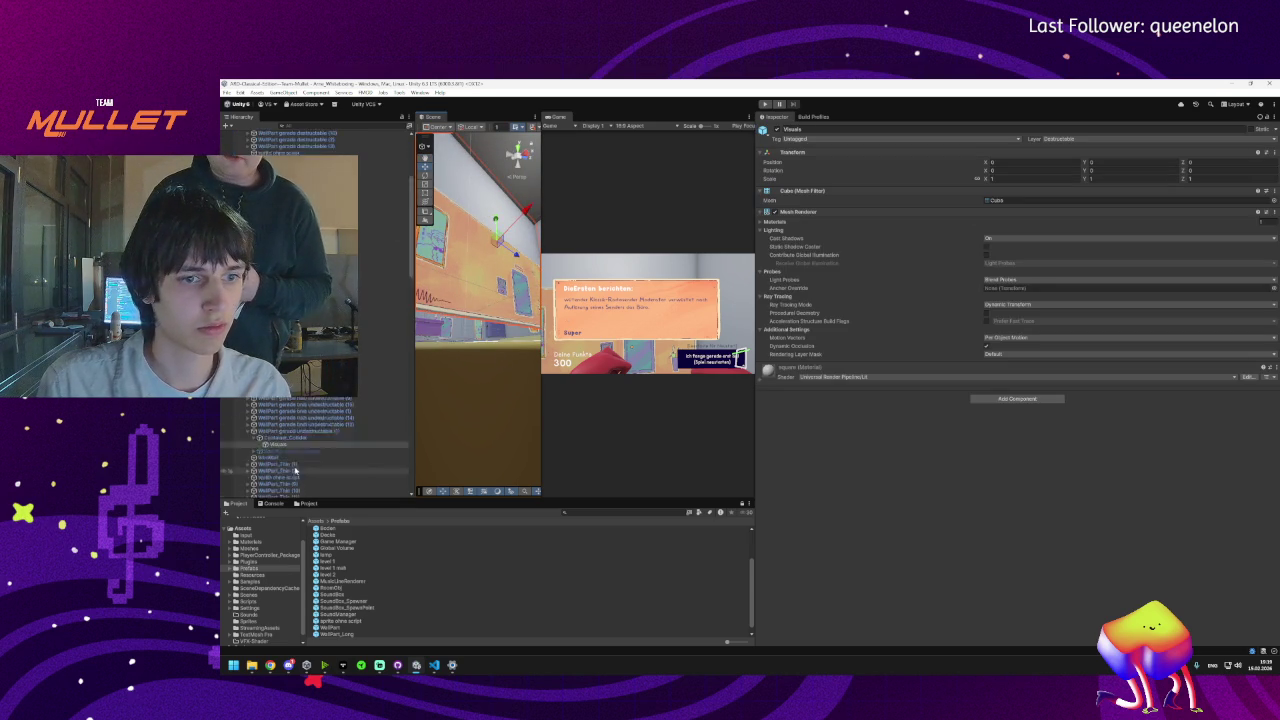
{"action": "left_click", "coordinate": [310, 355]}
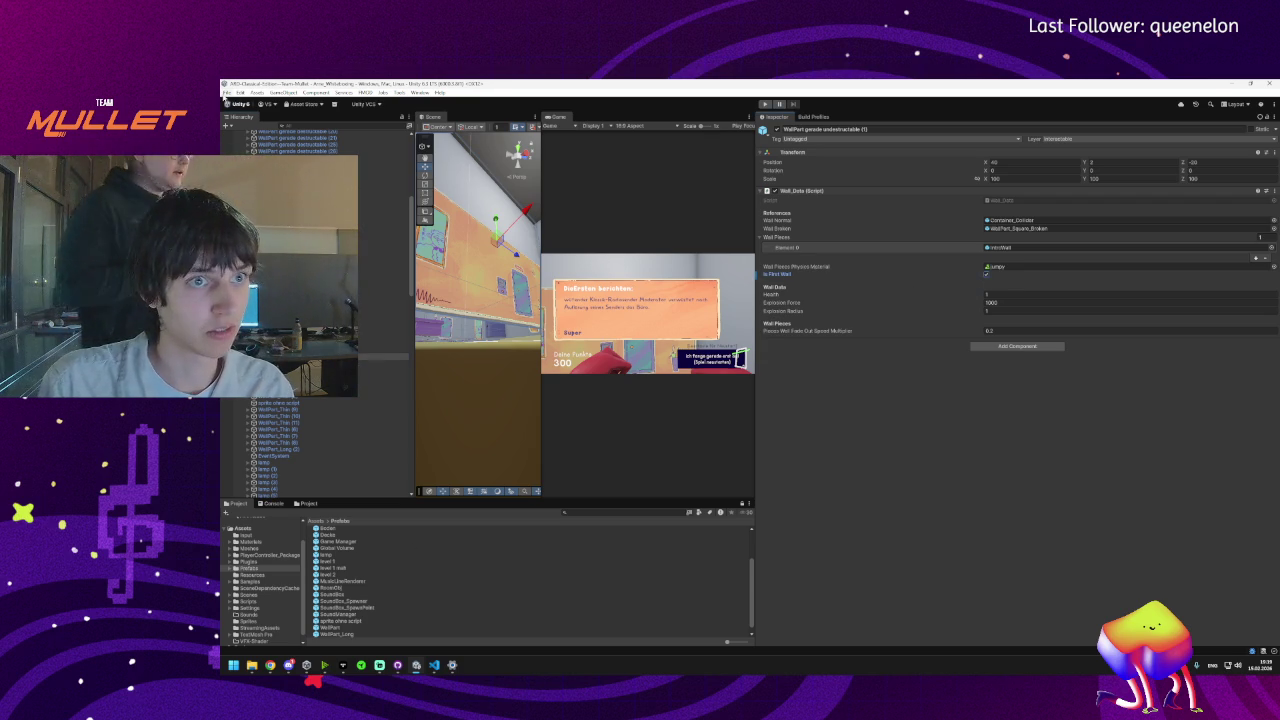
{"action": "left_click", "coordinate": [226, 92]}
{"action": "left_click", "coordinate": [262, 194]}
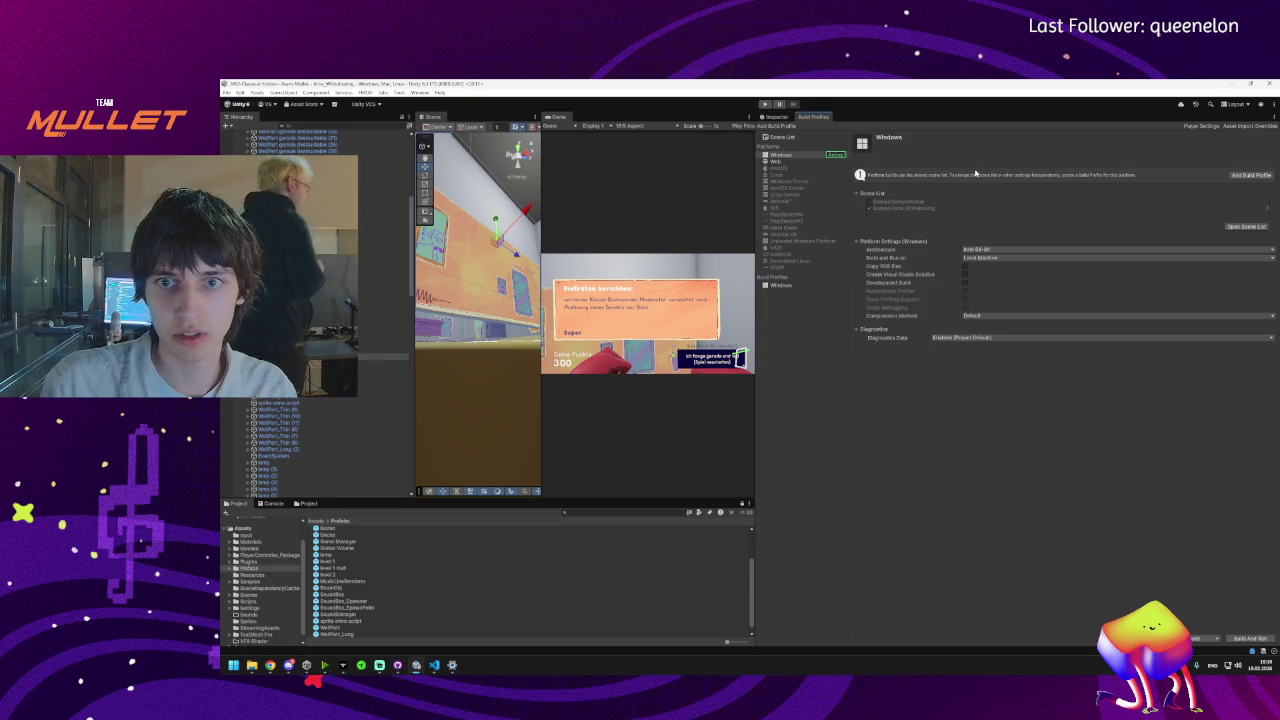
- Build the Windows game into a new Documents folder 'uuuu', accepting the missing project ID warning
{"action": "left_click", "coordinate": [1204, 638]}
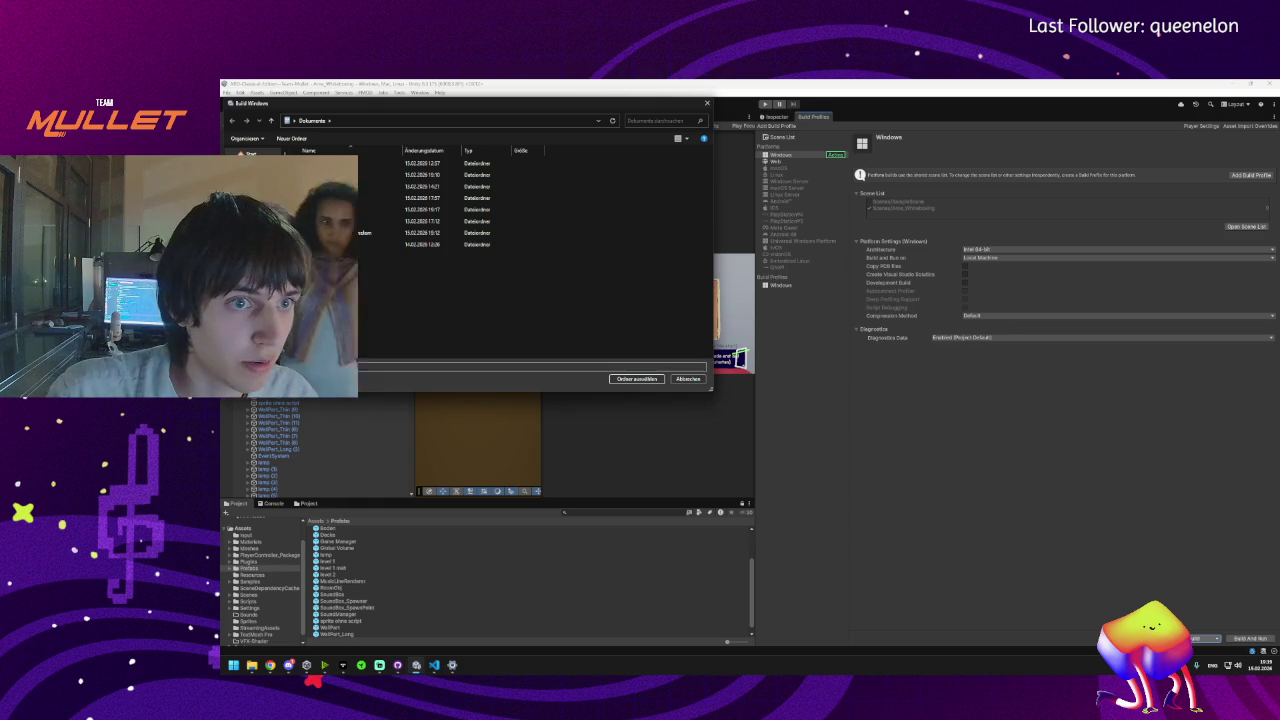
{"action": "right_click", "coordinate": [337, 277]}
{"action": "mouse_move", "coordinate": [440, 432]}
{"action": "left_click", "coordinate": [495, 434]}
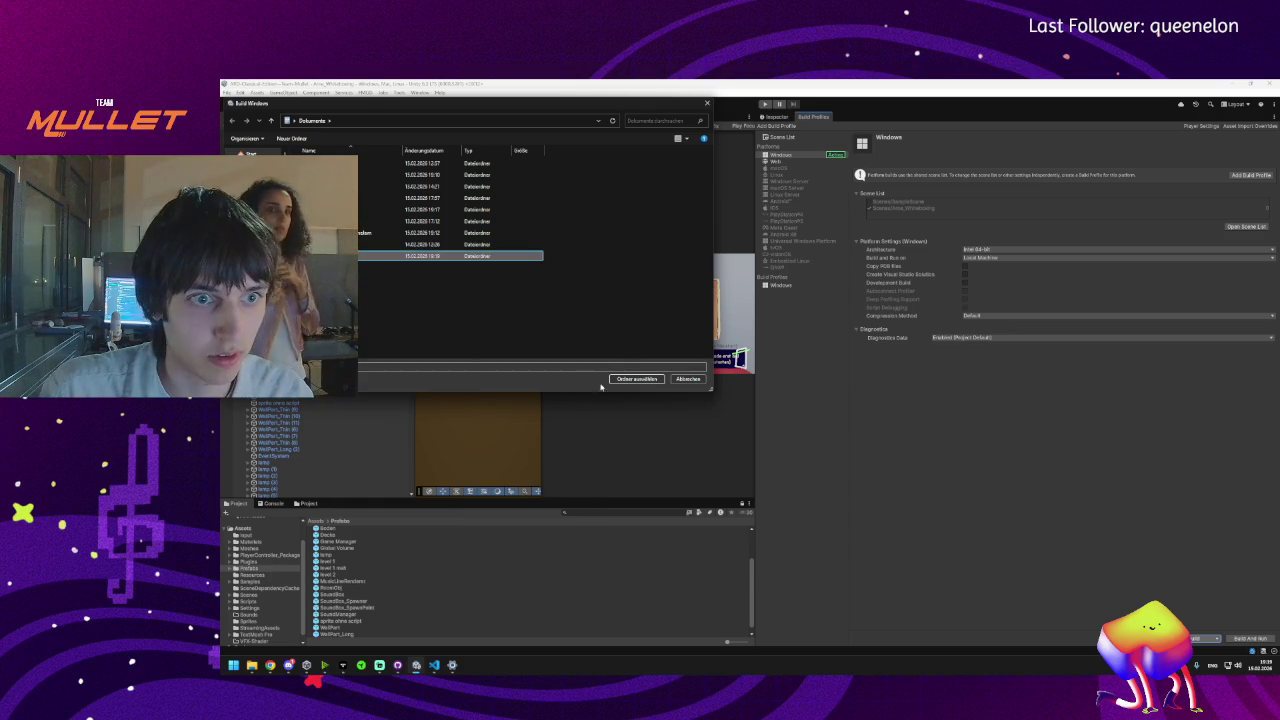
{"action": "key", "text": "Return"}
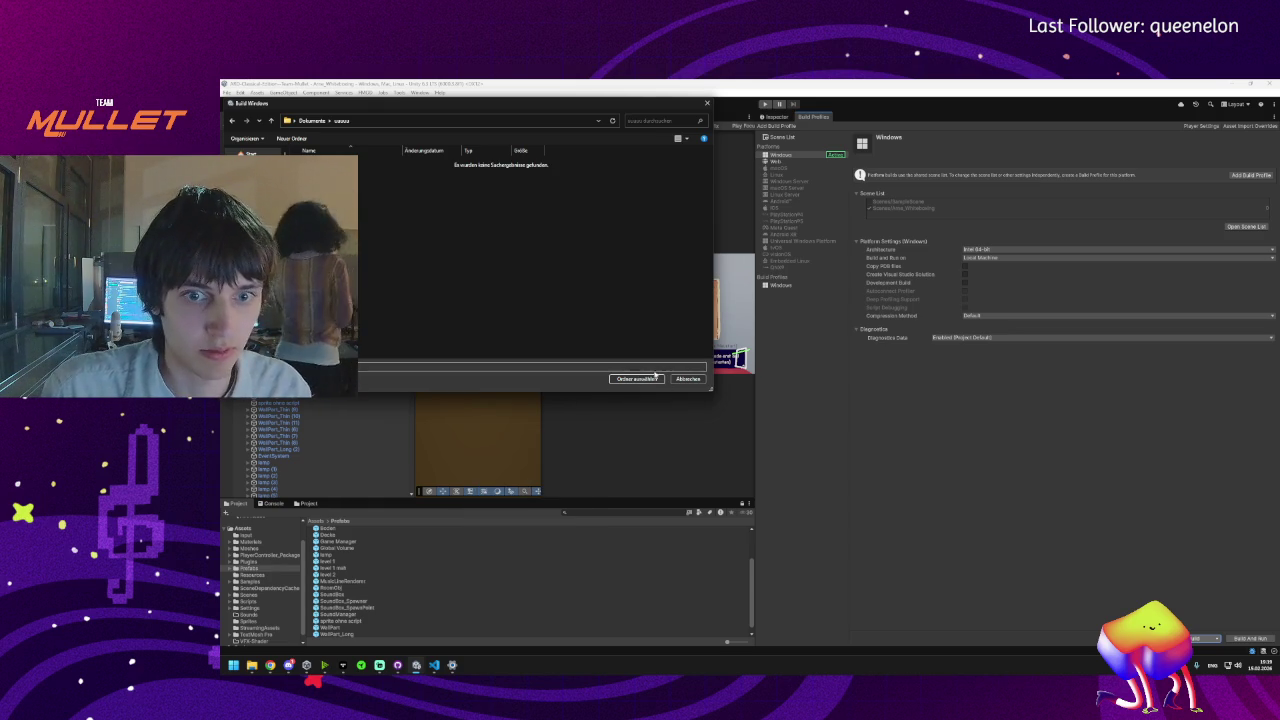
{"action": "left_click", "coordinate": [652, 378]}
{"action": "left_click", "coordinate": [762, 385]}
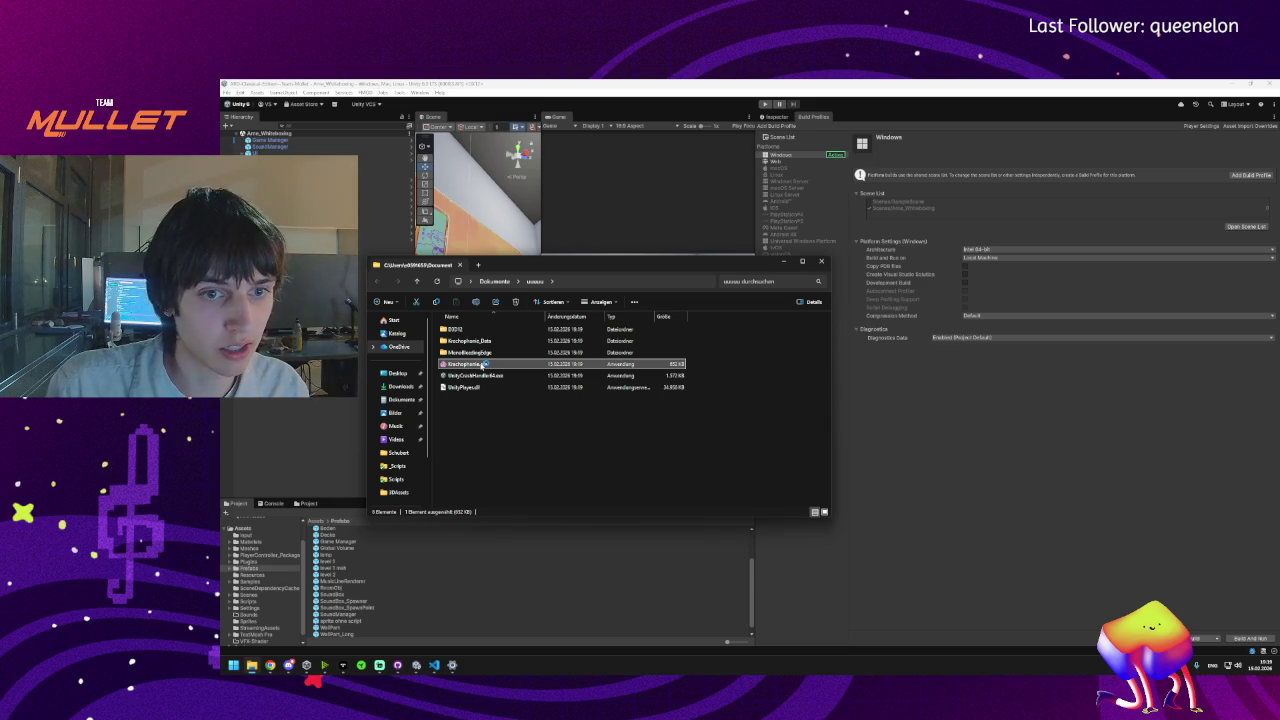
- Launch the built Krachophonie.exe from the build folder
{"action": "double_click", "coordinate": [485, 366]}
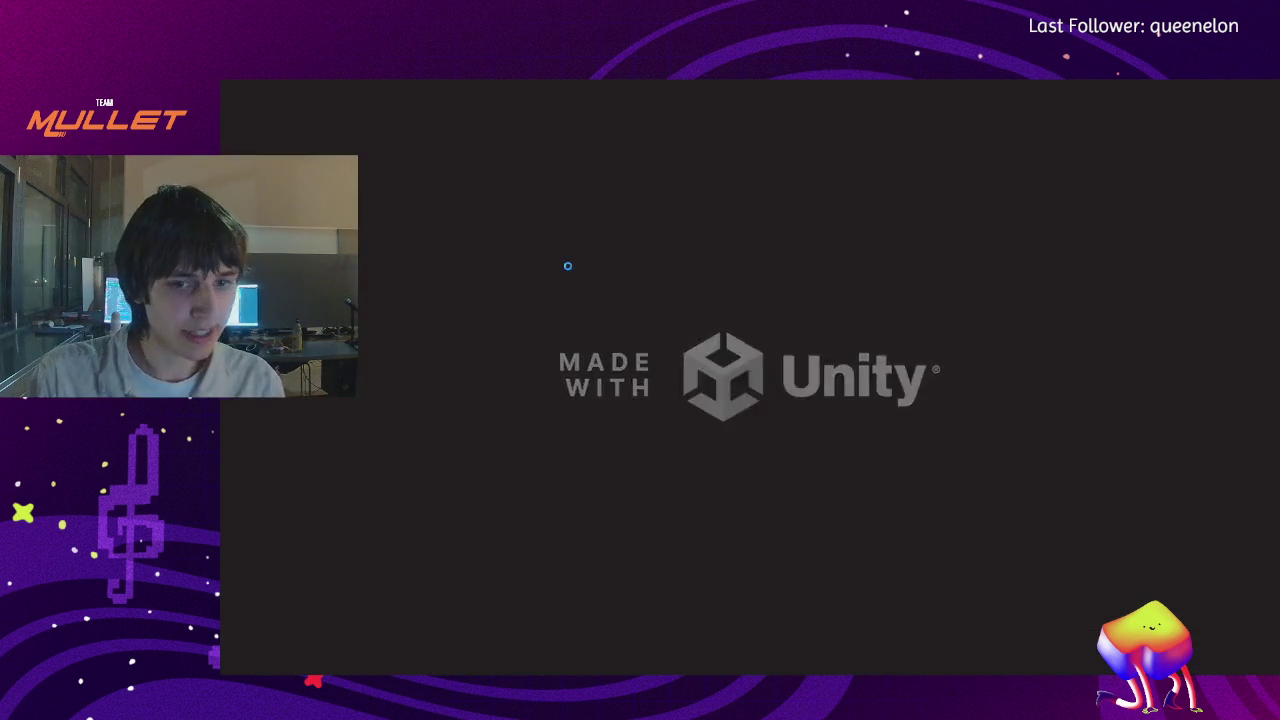
{"action": "key", "text": "super"}
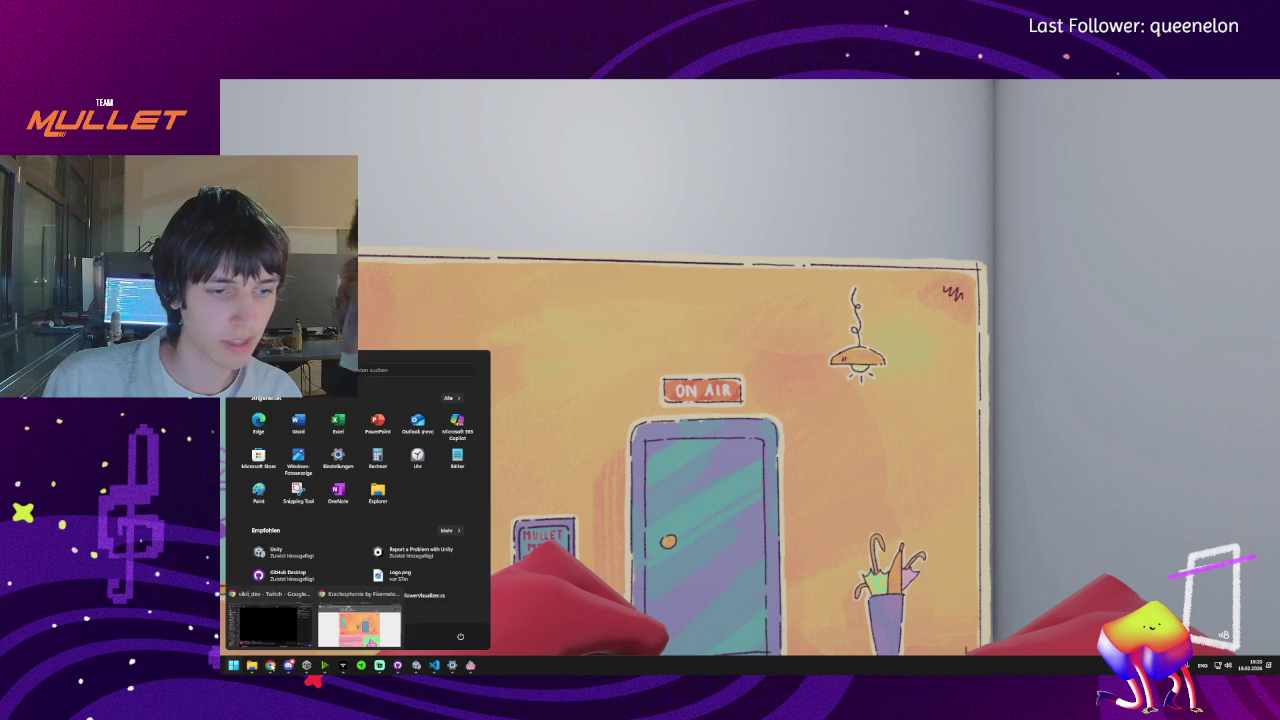
{"action": "left_click", "coordinate": [279, 640]}
- Leave the running game via the Start menu and return to the Unity Editor and Explorer
{"action": "key", "text": "super"}
{"action": "left_click", "coordinate": [460, 637]}
{"action": "left_click", "coordinate": [461, 640]}
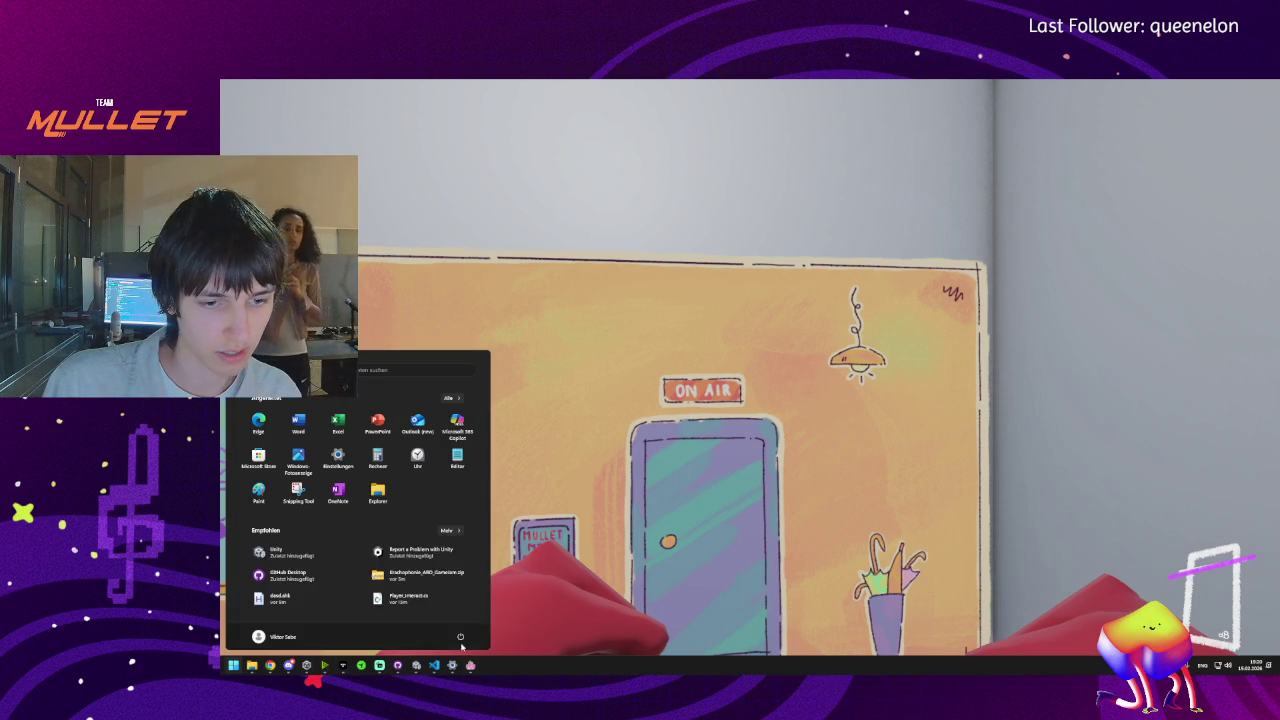
{"action": "mouse_move", "coordinate": [270, 665]}
{"action": "mouse_move", "coordinate": [270, 630]}
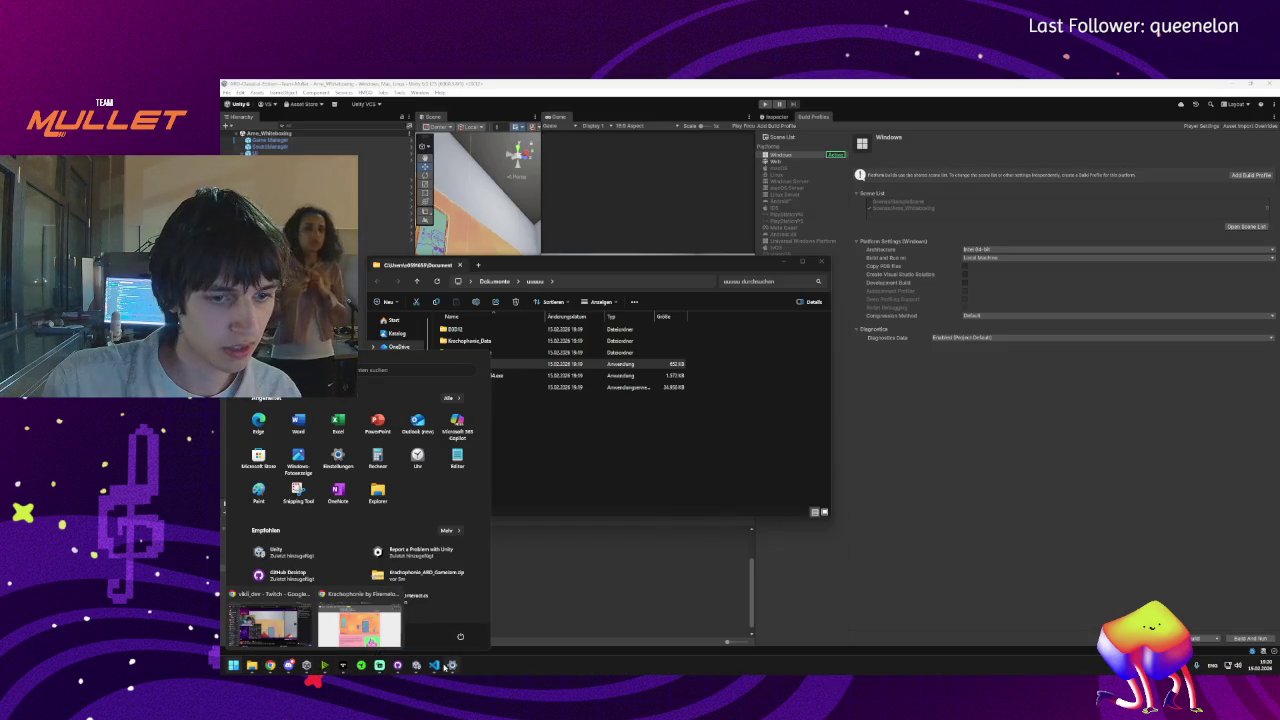
{"action": "left_click", "coordinate": [331, 637]}
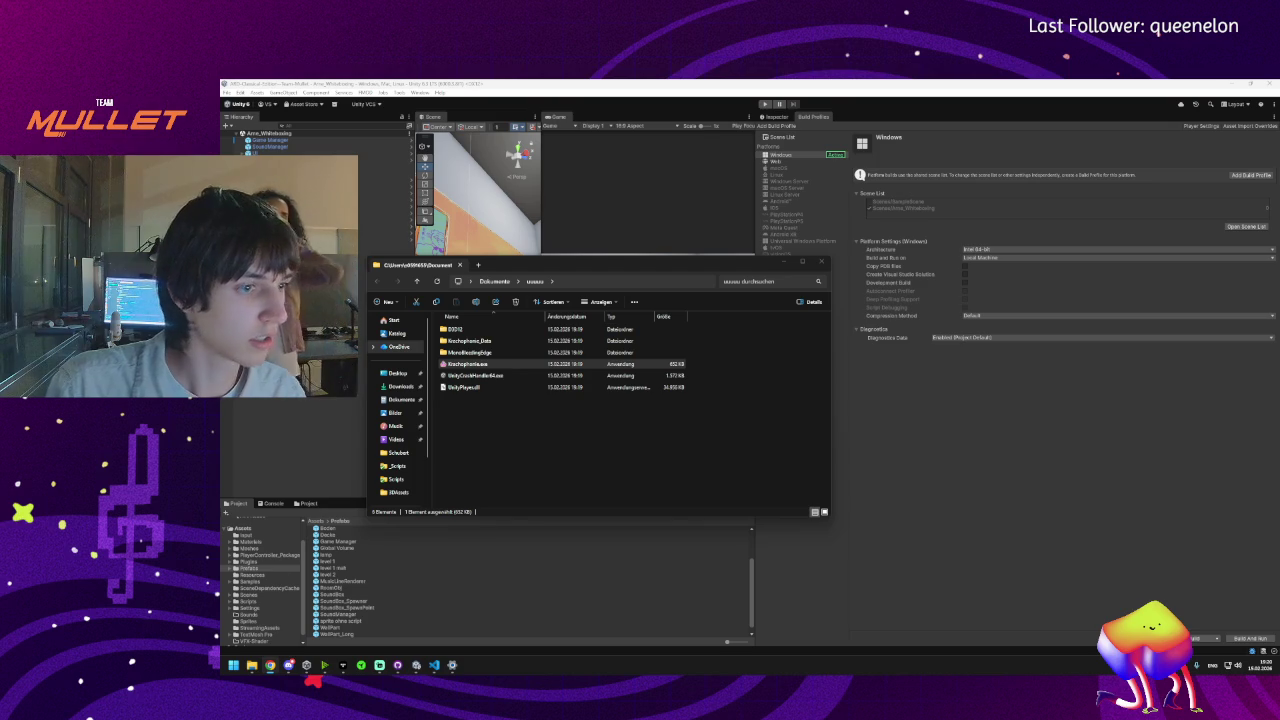
{"action": "mouse_move", "coordinate": [270, 665]}
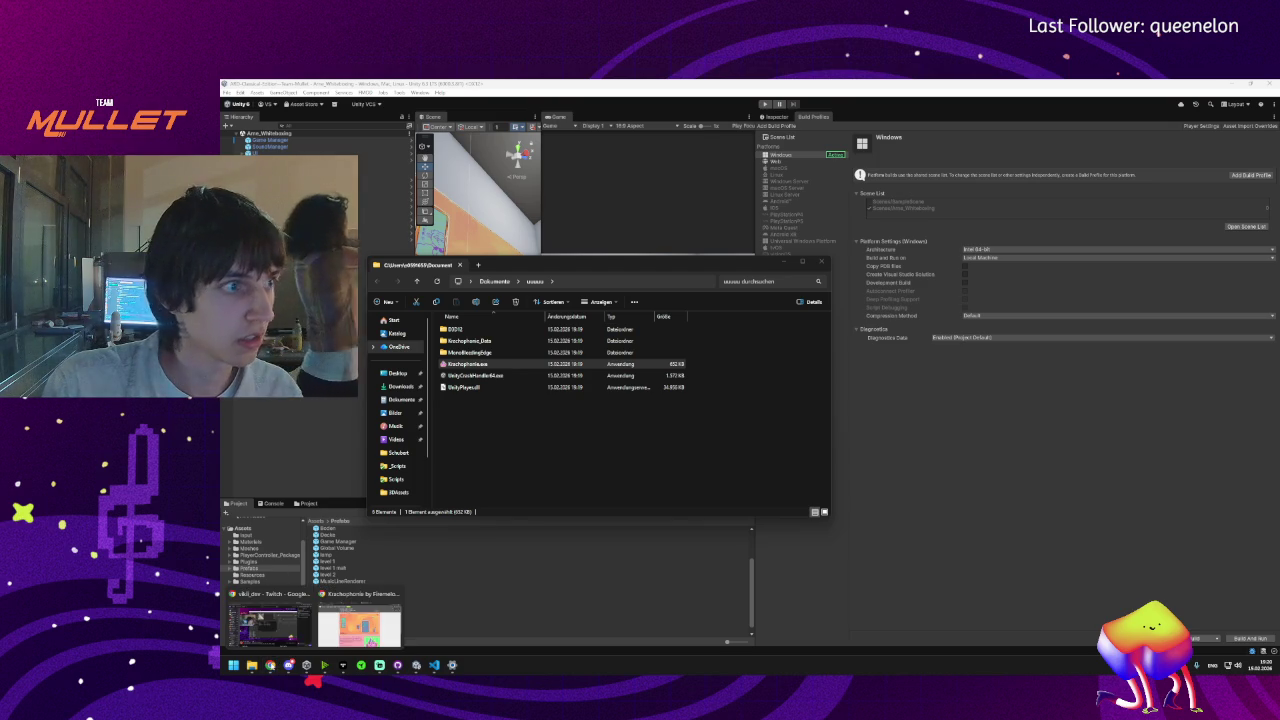
{"action": "mouse_move", "coordinate": [359, 648]}
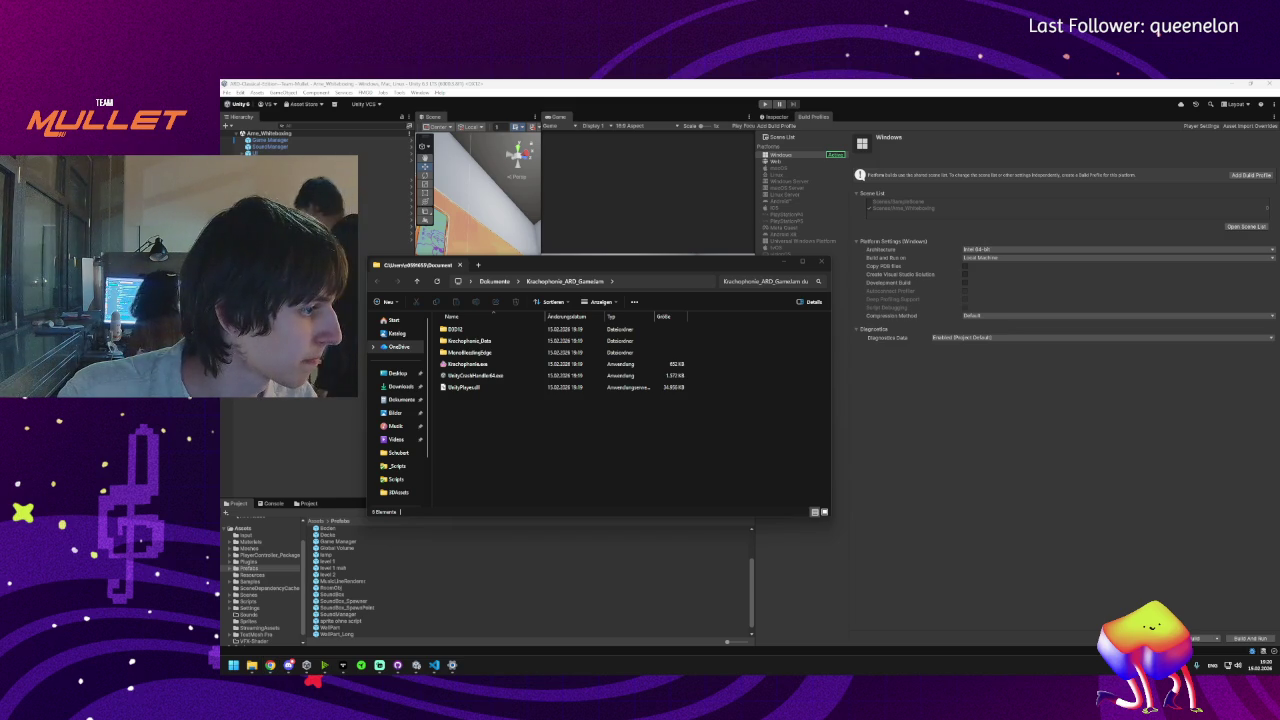
- Go up to Dokumente and delete the old Krachophonie_ARD_Gamejam.zip
{"action": "left_click", "coordinate": [517, 281]}
{"action": "left_click", "coordinate": [494, 281]}
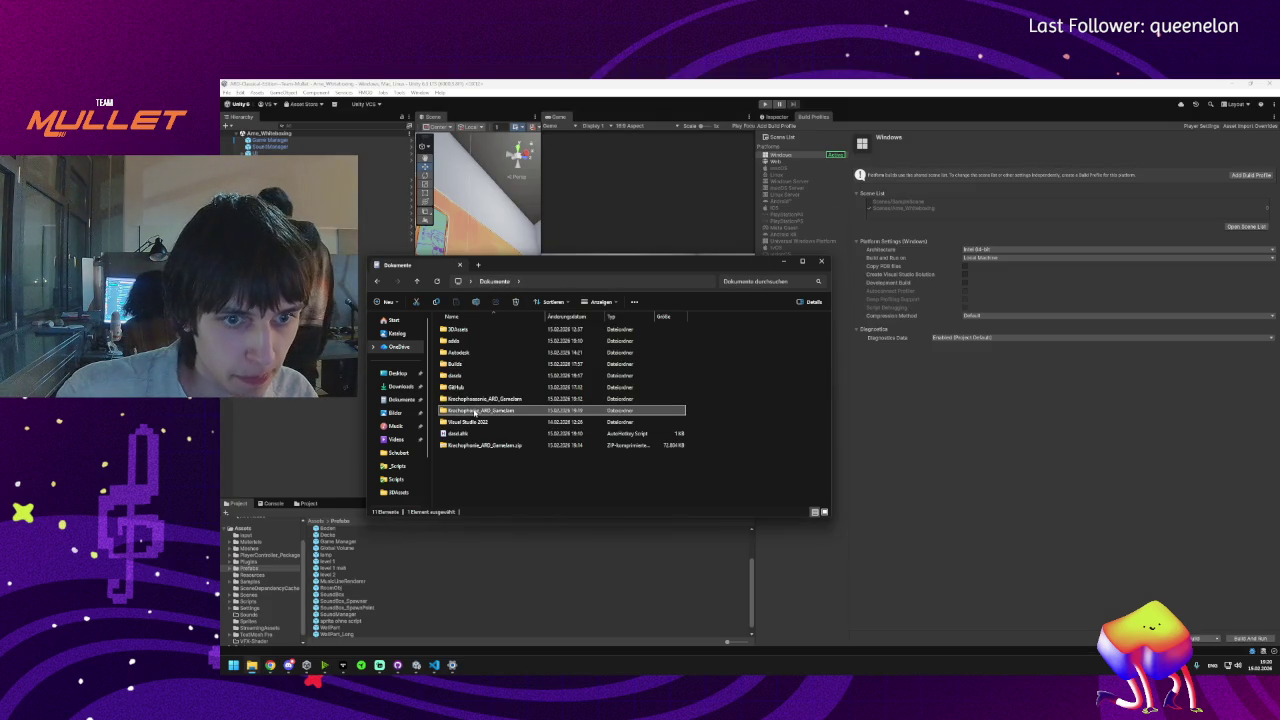
{"action": "right_click", "coordinate": [475, 412]}
{"action": "left_click", "coordinate": [465, 453]}
{"action": "left_click", "coordinate": [465, 453]}
{"action": "left_click", "coordinate": [465, 447]}
{"action": "key", "text": "Delete"}
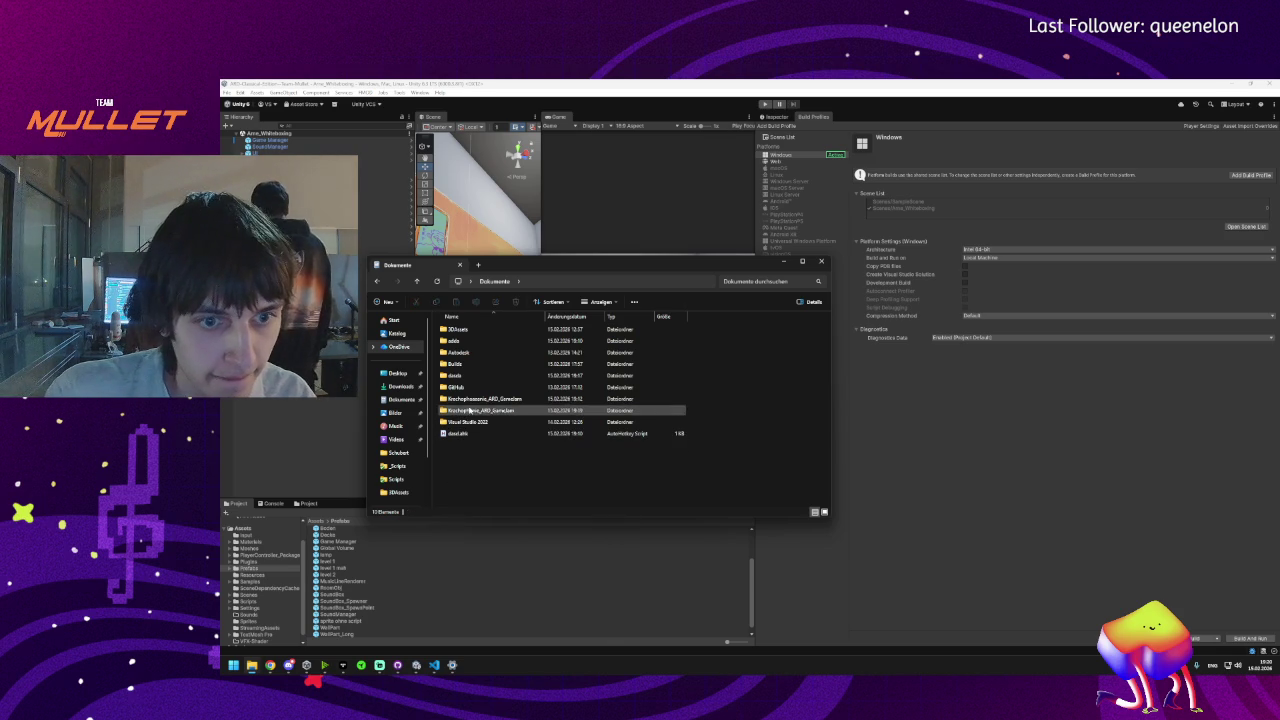
- Compress the Krachophonie_ARD_Gamejam folder into a ZIP file with the default name
{"action": "left_click", "coordinate": [468, 411]}
{"action": "right_click", "coordinate": [468, 411]}
{"action": "mouse_move", "coordinate": [493, 514]}
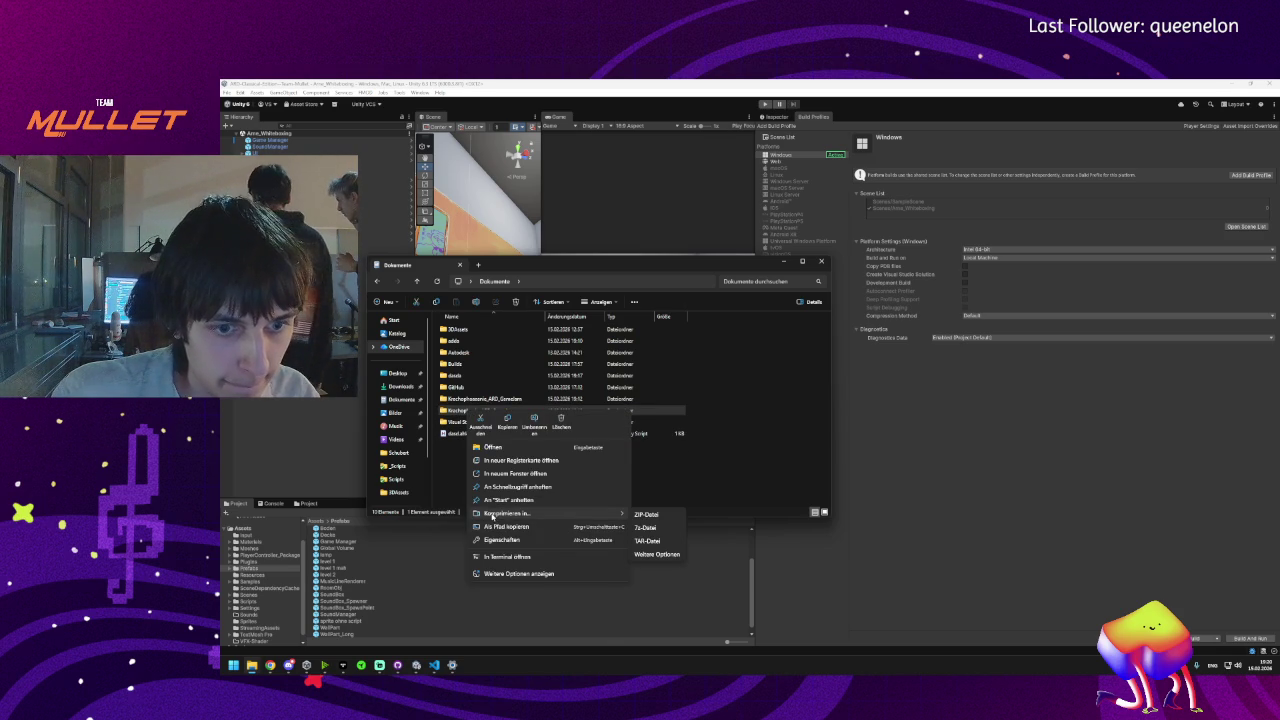
{"action": "left_click", "coordinate": [647, 515]}
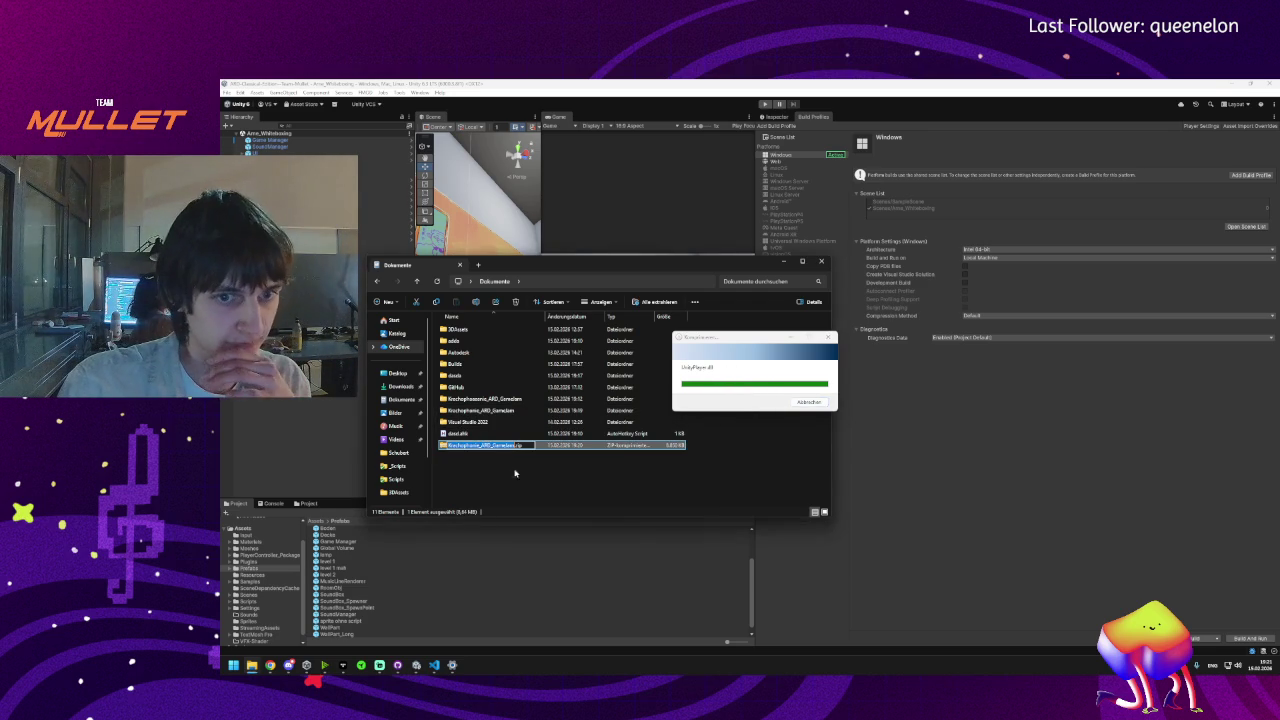
{"action": "key", "text": "Return"}
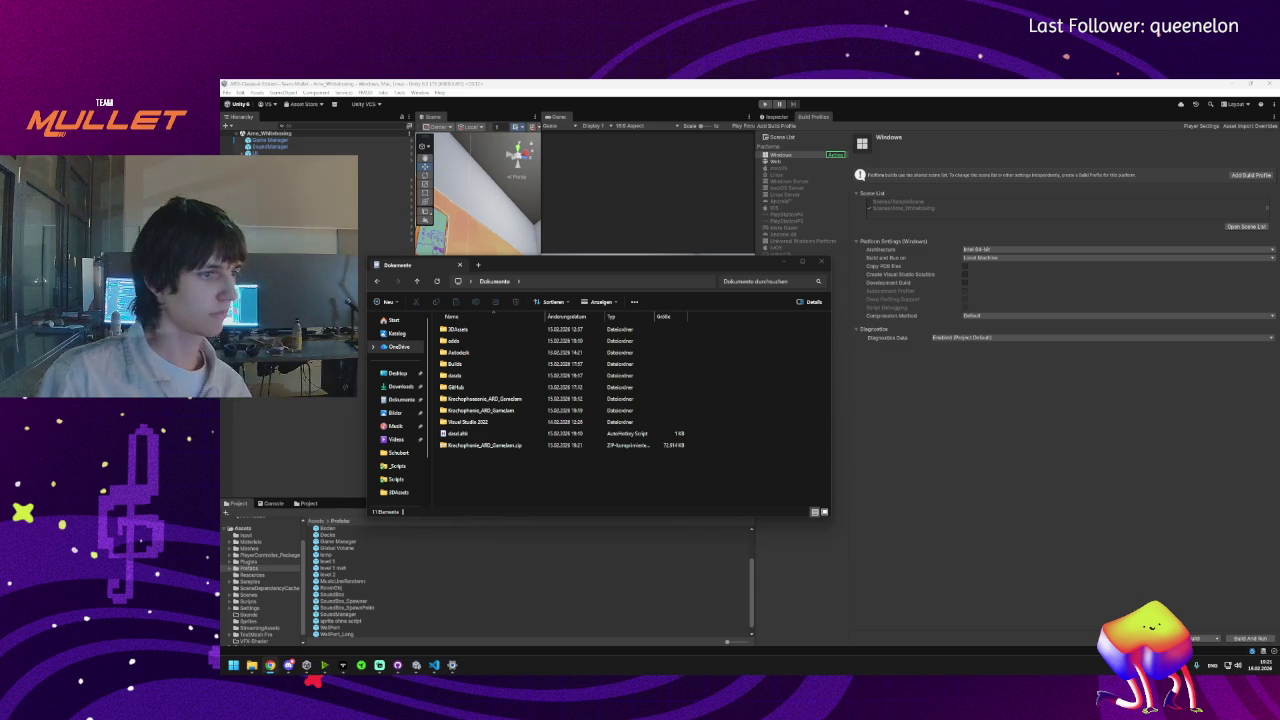
- Extract the downloaded Krachophonie zip in Downloads into its suggested folder
{"action": "left_click", "coordinate": [822, 263]}
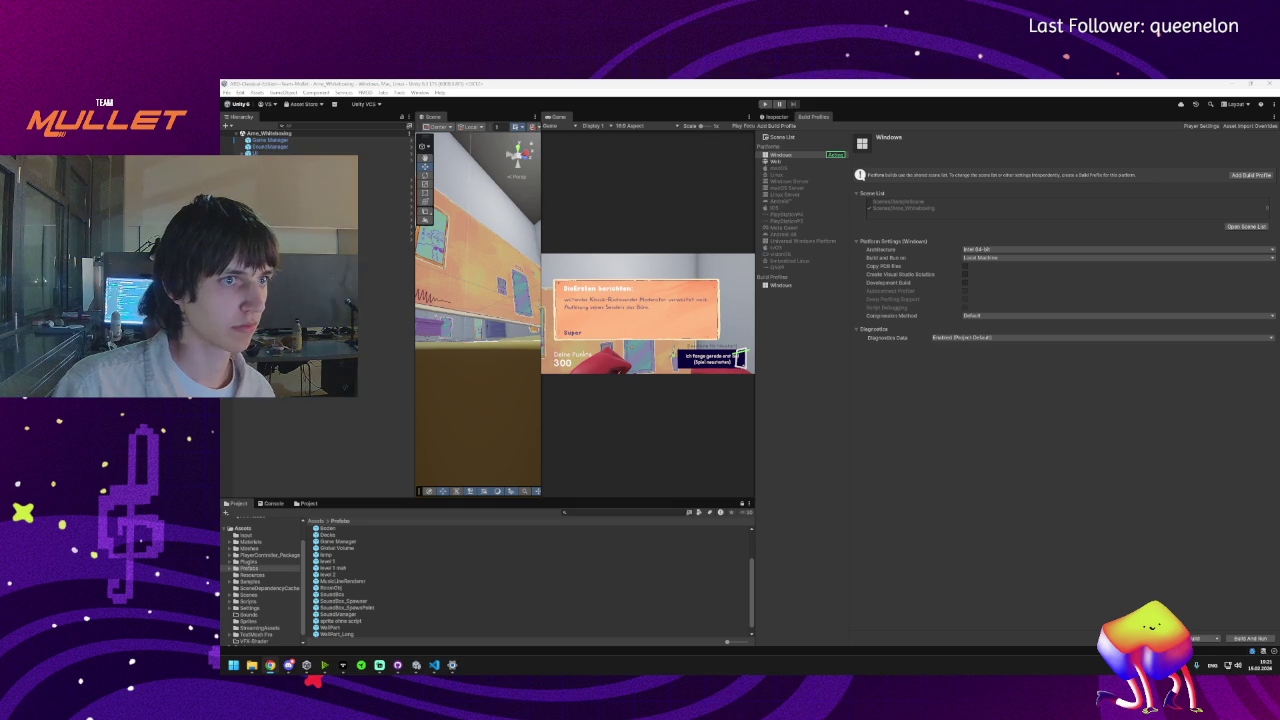
{"action": "key", "text": "super+e"}
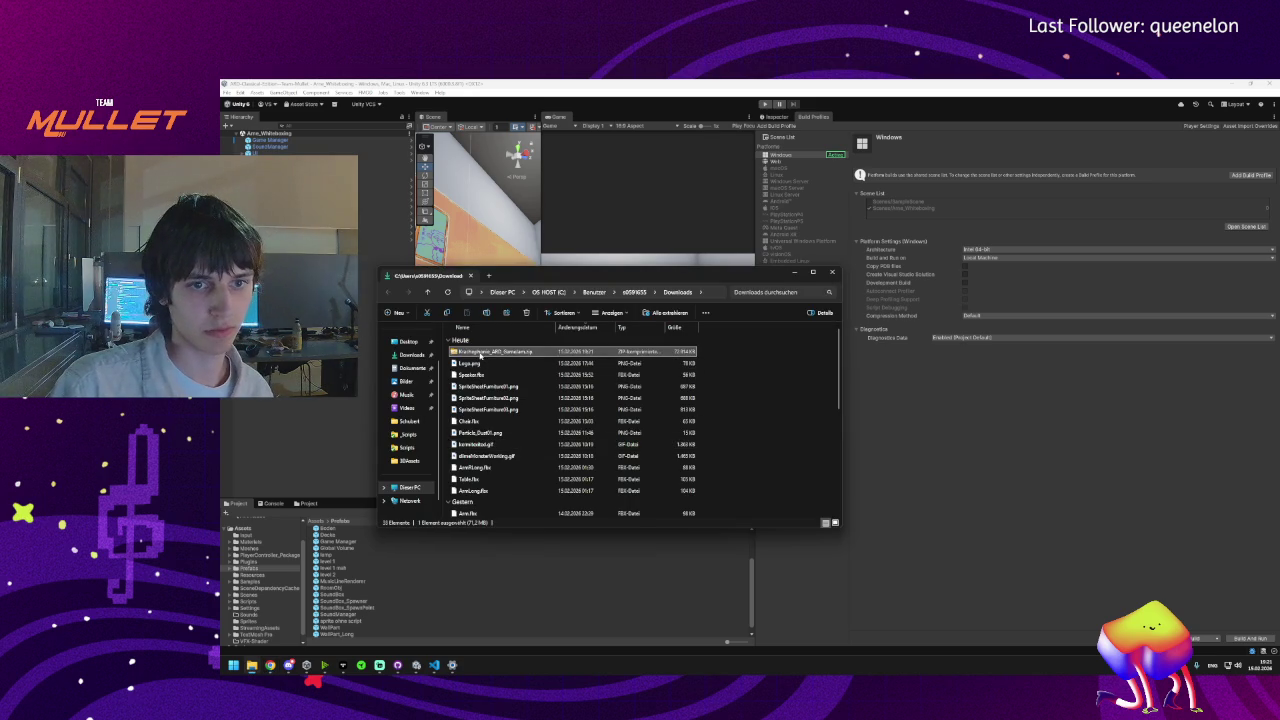
{"action": "right_click", "coordinate": [483, 357]}
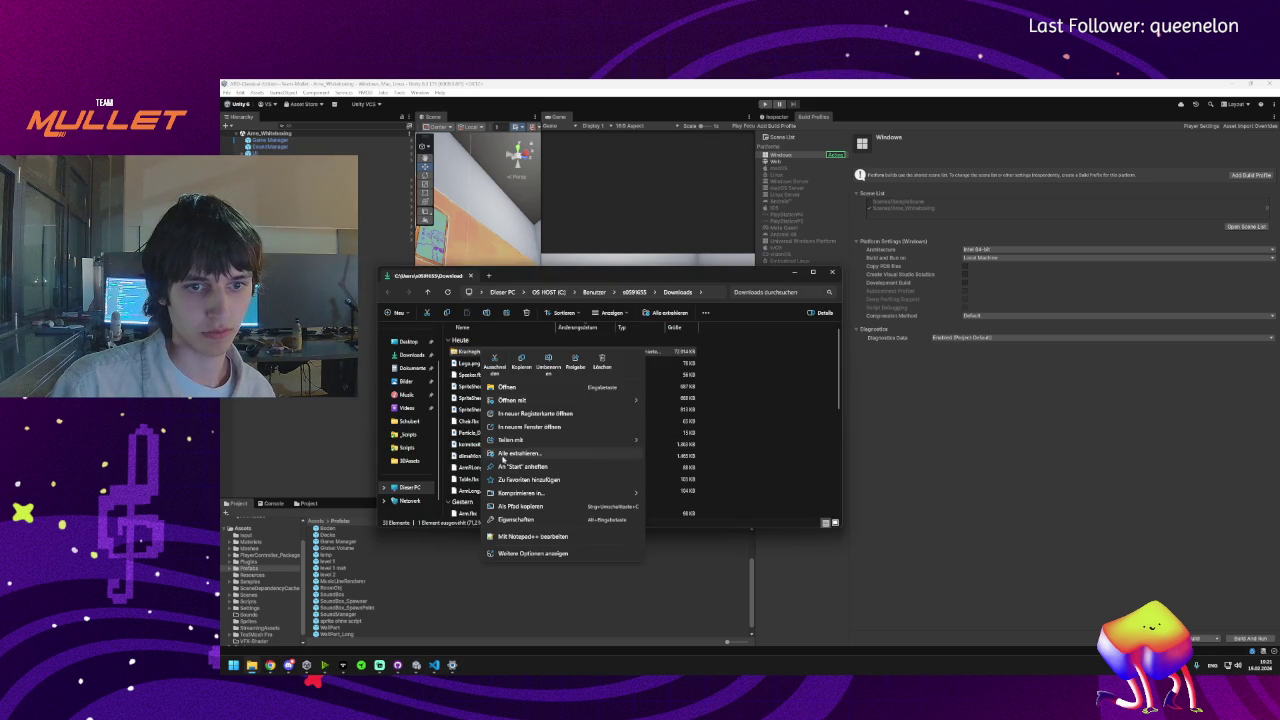
{"action": "left_click", "coordinate": [519, 453]}
{"action": "left_click", "coordinate": [806, 451]}
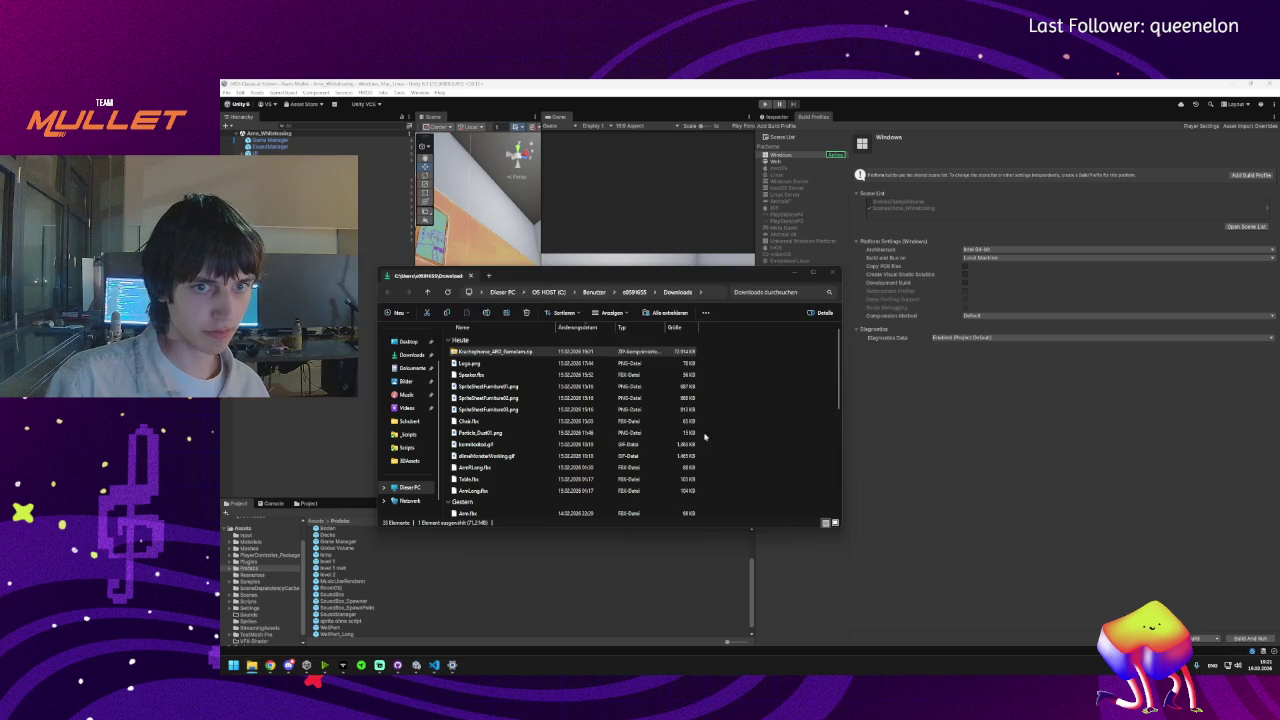
- Run Krachophonie.exe from the extracted folder, bypassing the SmartScreen warning
{"action": "double_click", "coordinate": [490, 362]}
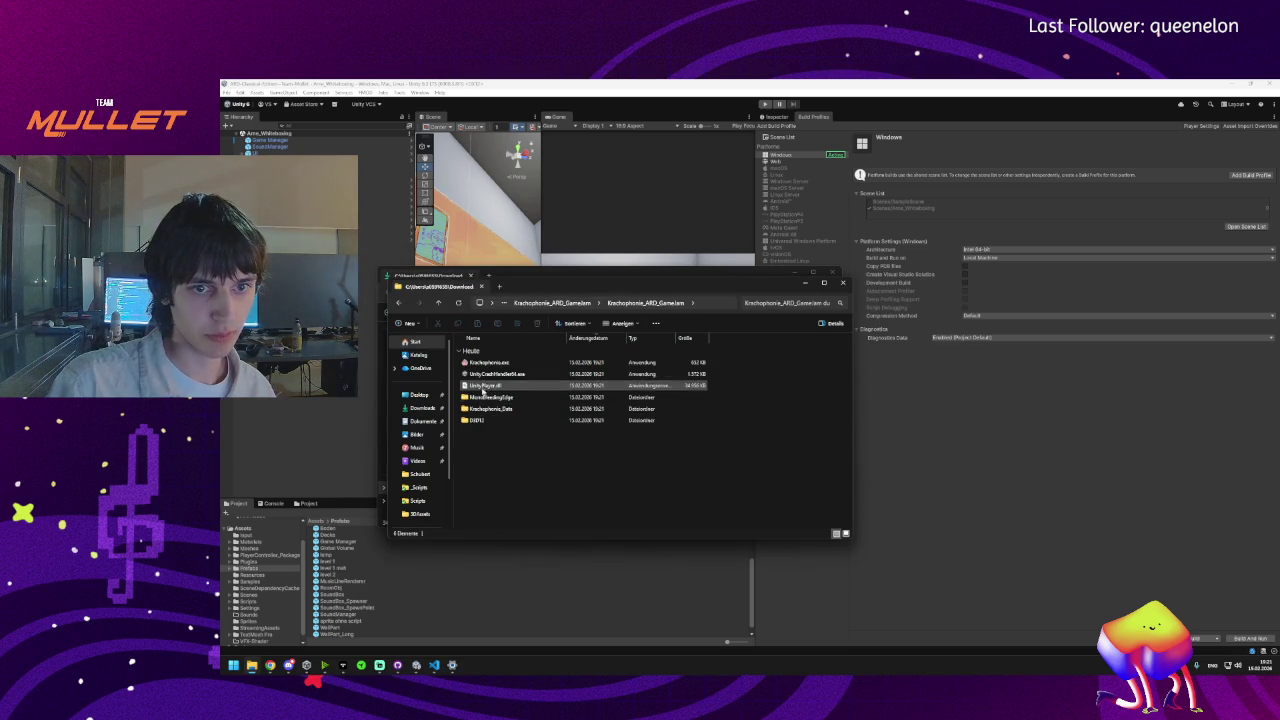
{"action": "double_click", "coordinate": [486, 362]}
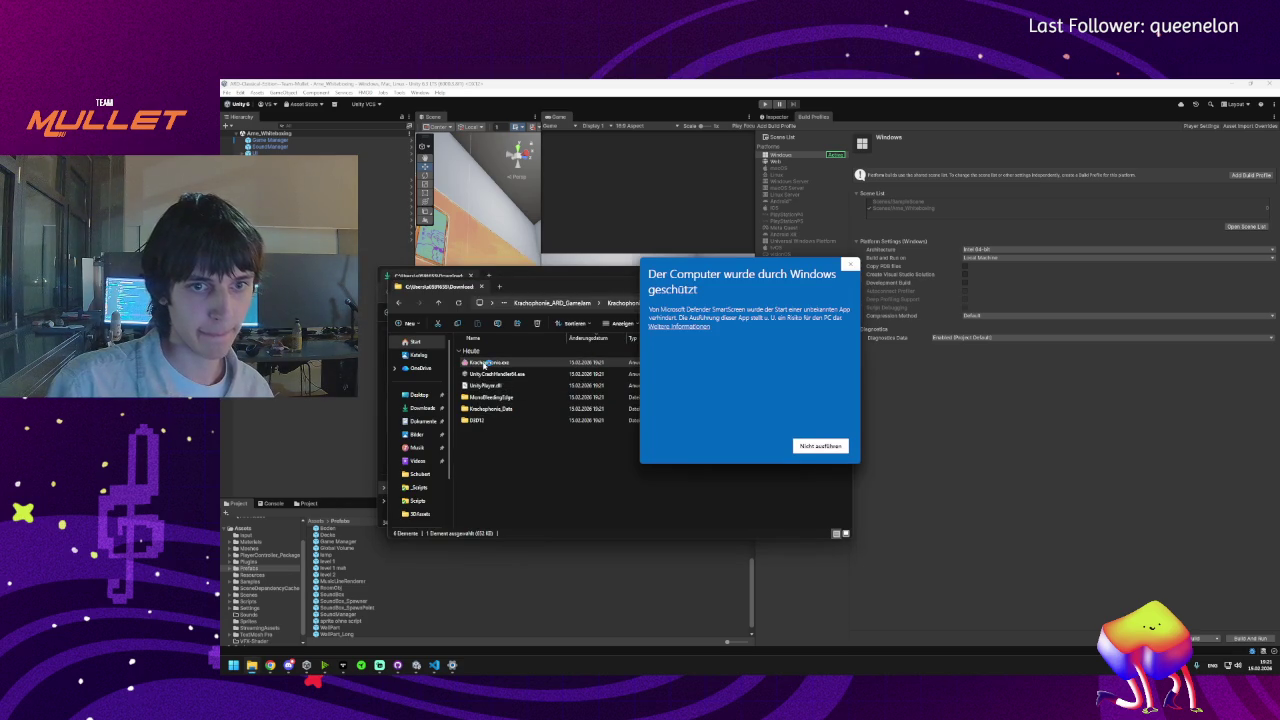
{"action": "left_click", "coordinate": [690, 327]}
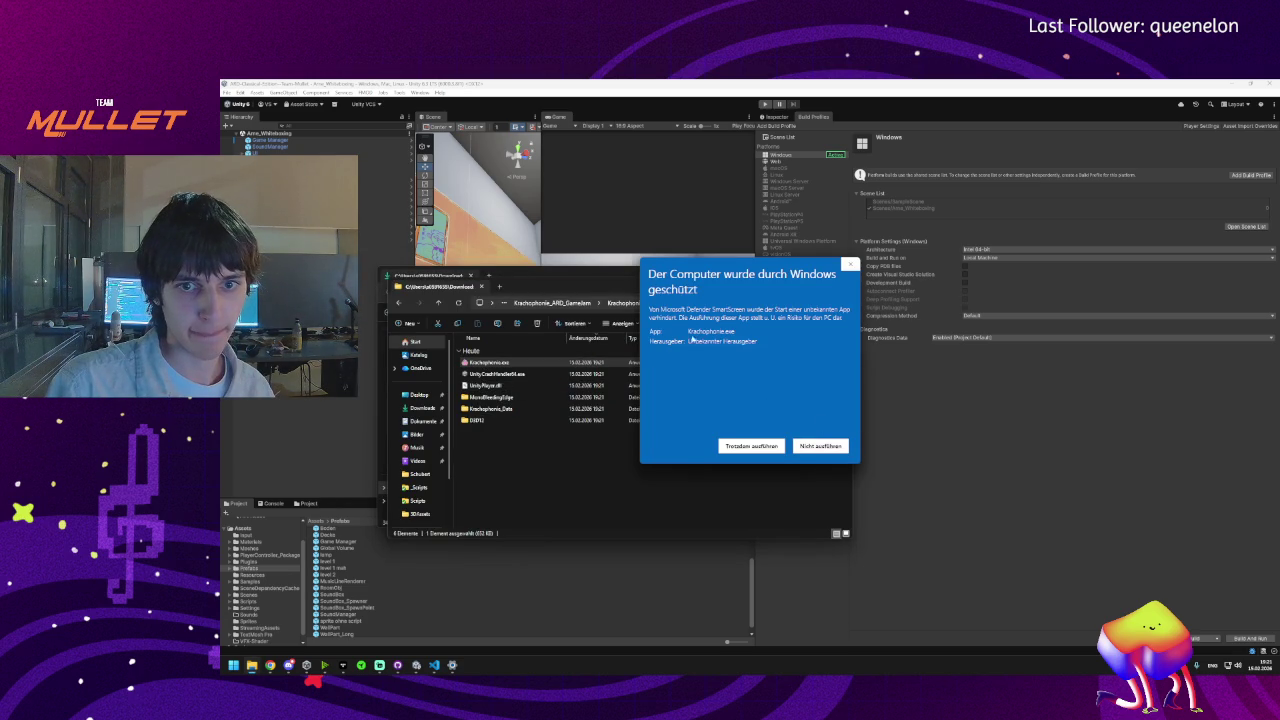
{"action": "left_click", "coordinate": [752, 446]}
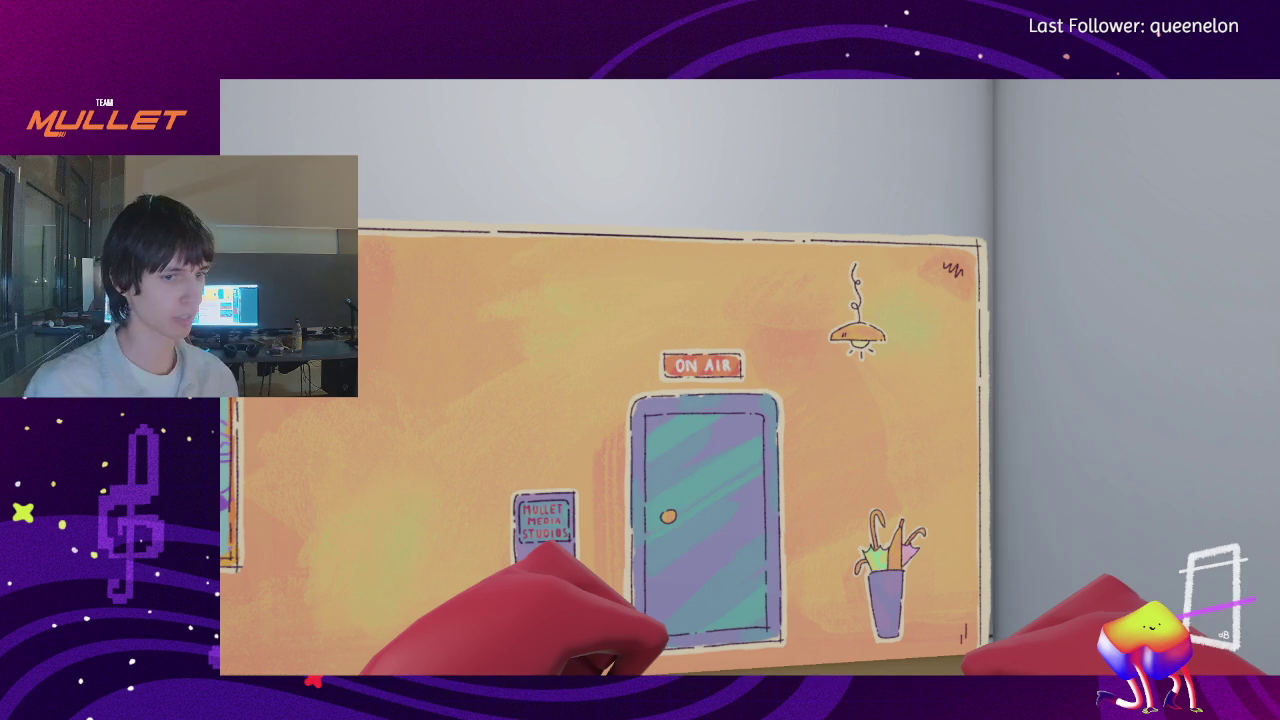
- Win a round at the green door with 500 points, restart, and walk through the rooms
{"action": "mouse_move", "coordinate": [640, 360]}
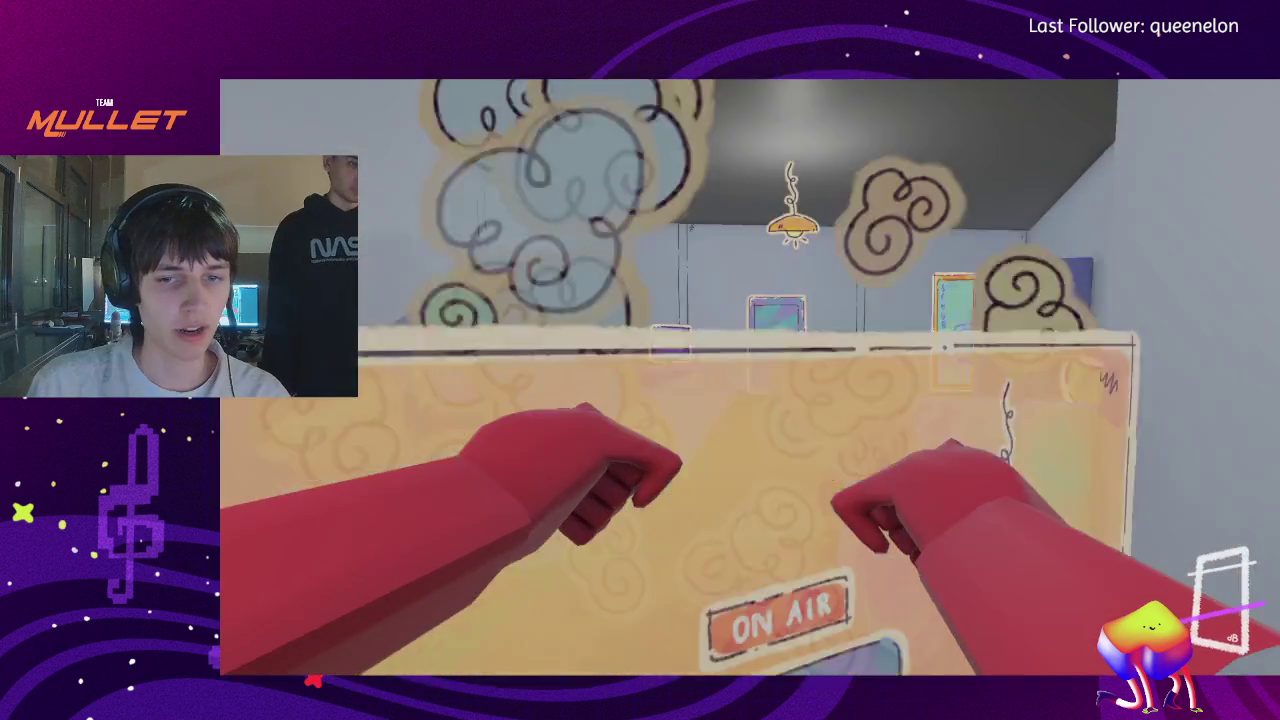
{"action": "key", "text": "w"}
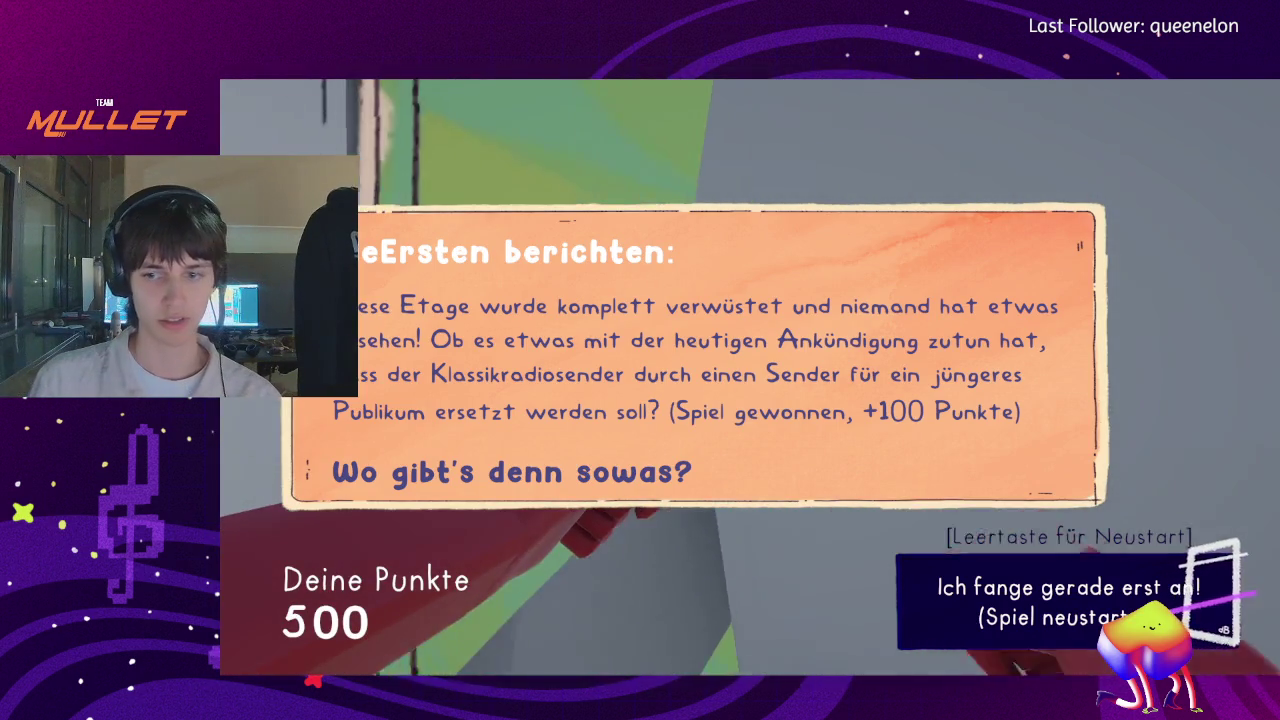
{"action": "key", "text": "space"}
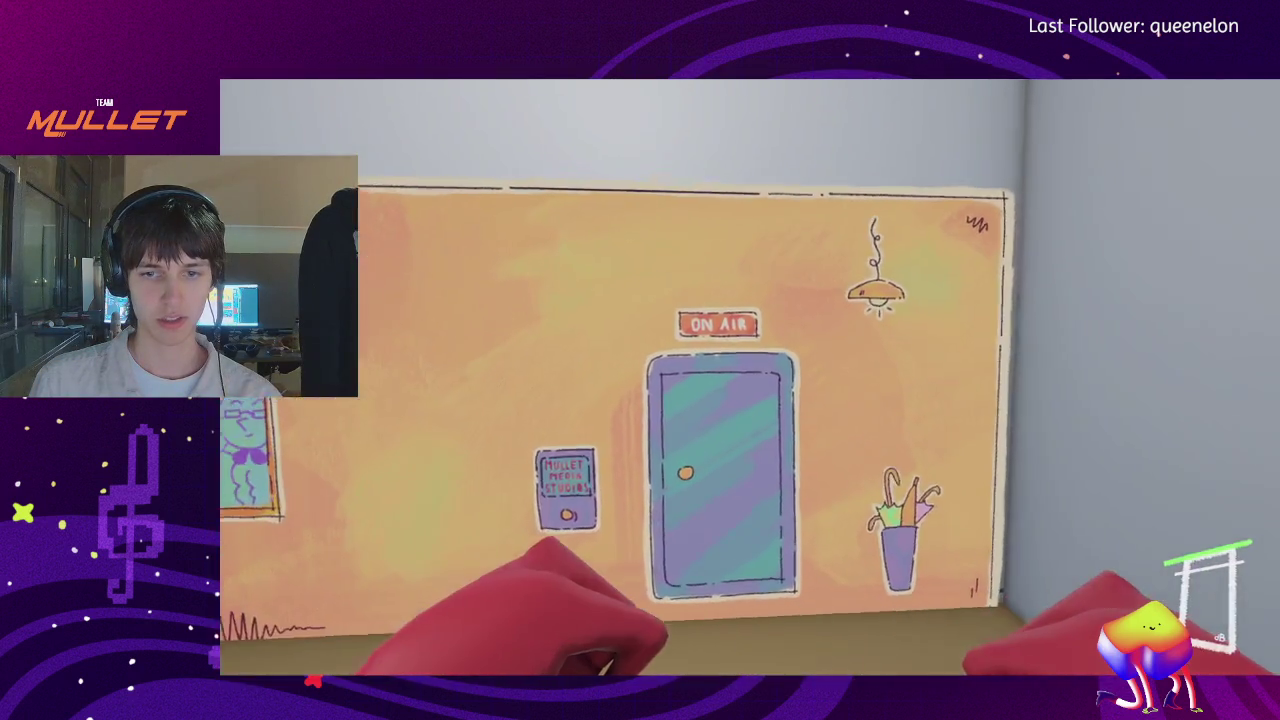
{"action": "key", "text": "w"}
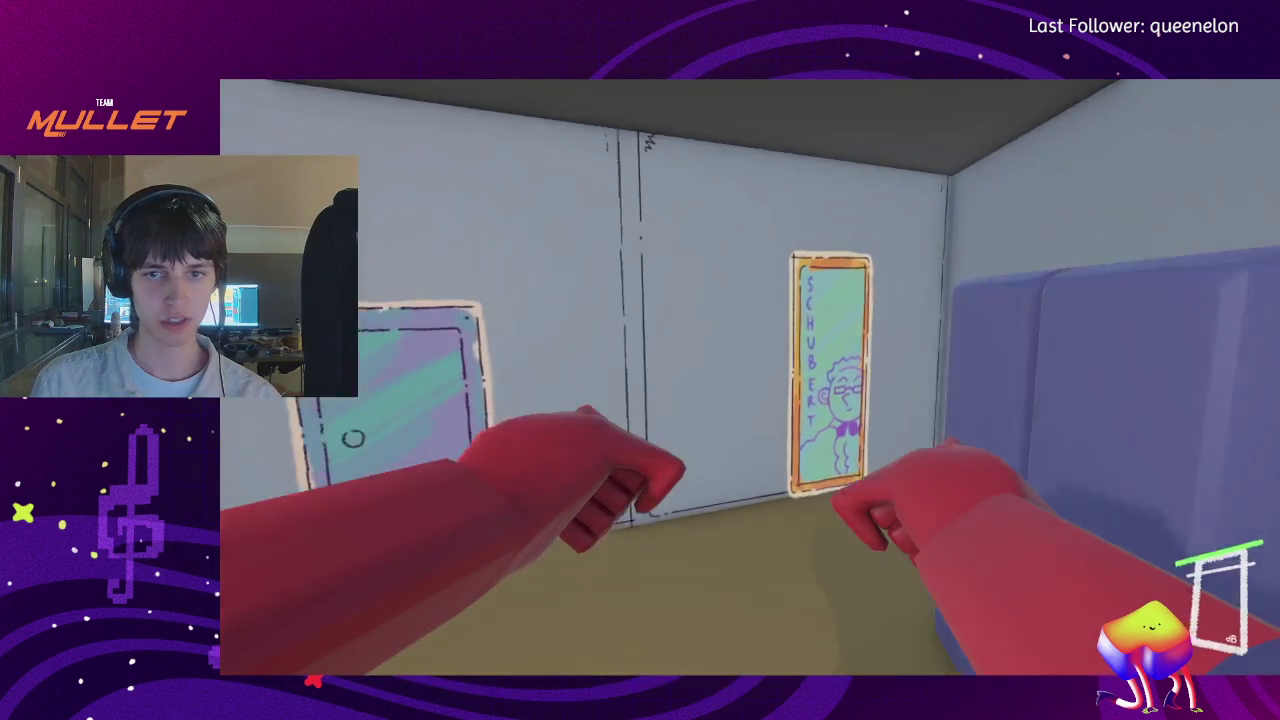
{"action": "key", "text": "w"}
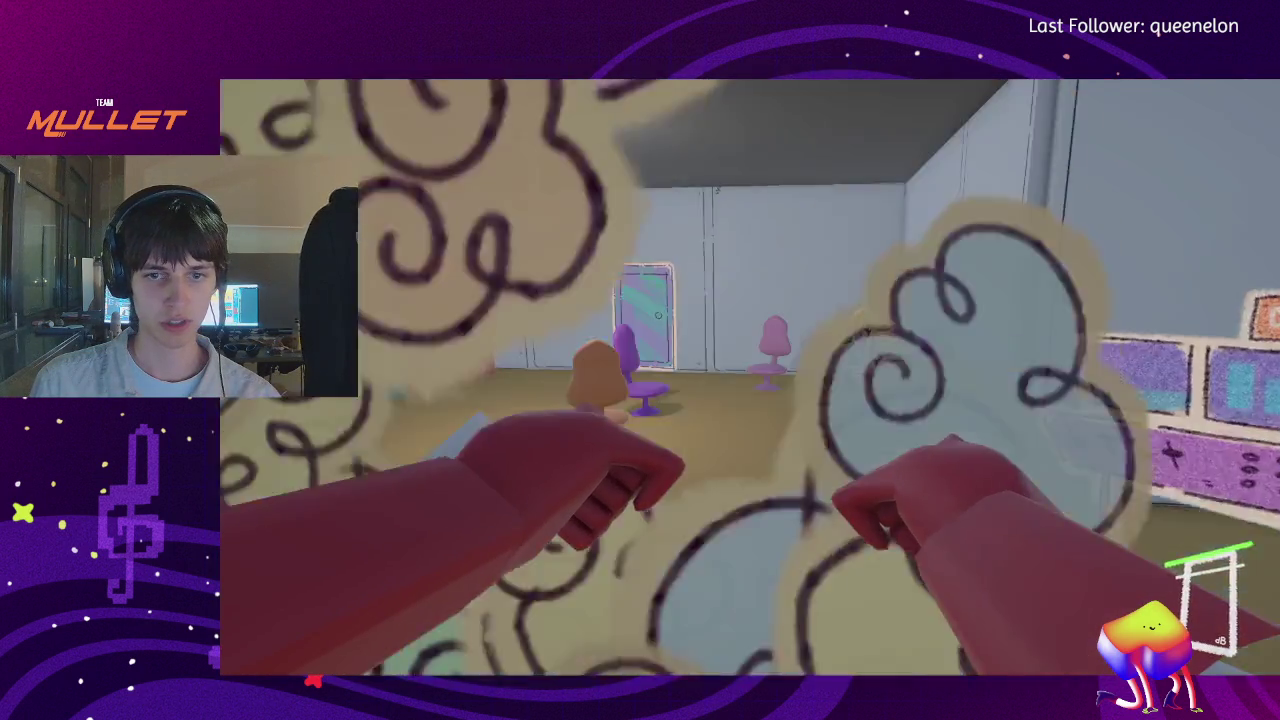
{"action": "key", "text": "w"}
{"action": "key", "text": "super"}
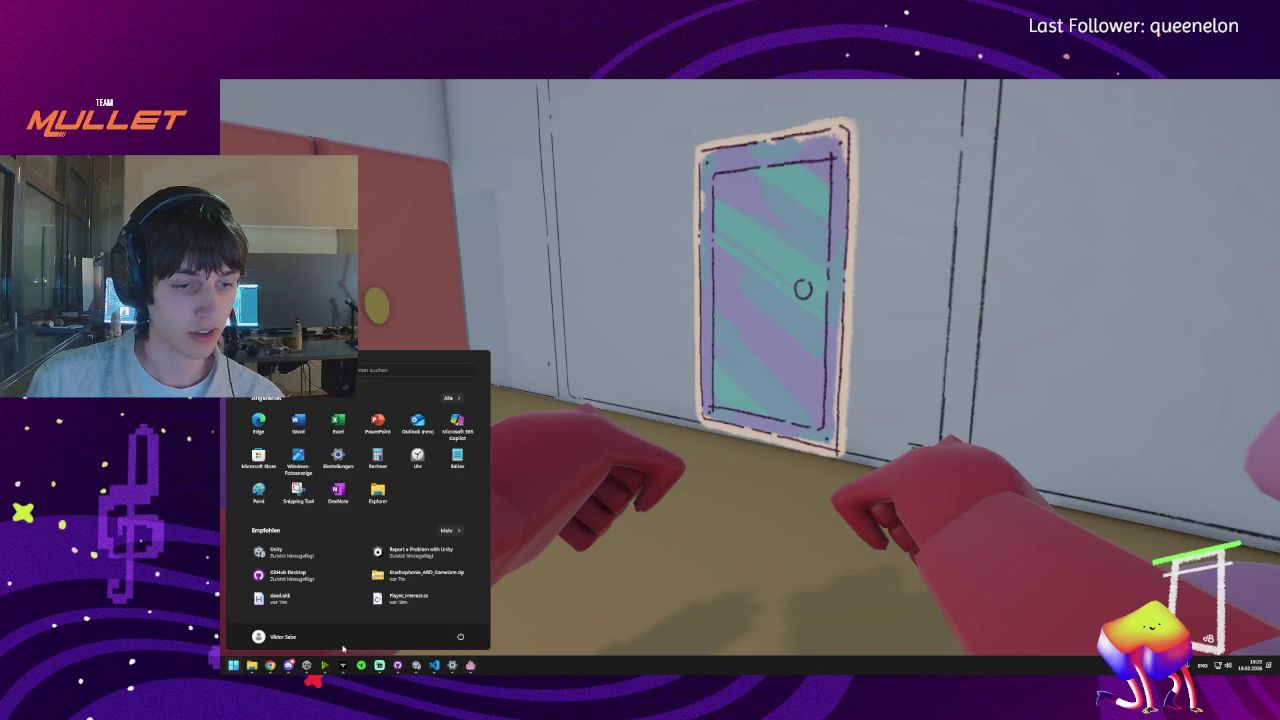
- Switch from the game to the File Explorer window showing the extracted build folder
{"action": "mouse_move", "coordinate": [281, 665]}
{"action": "left_click", "coordinate": [270, 612]}
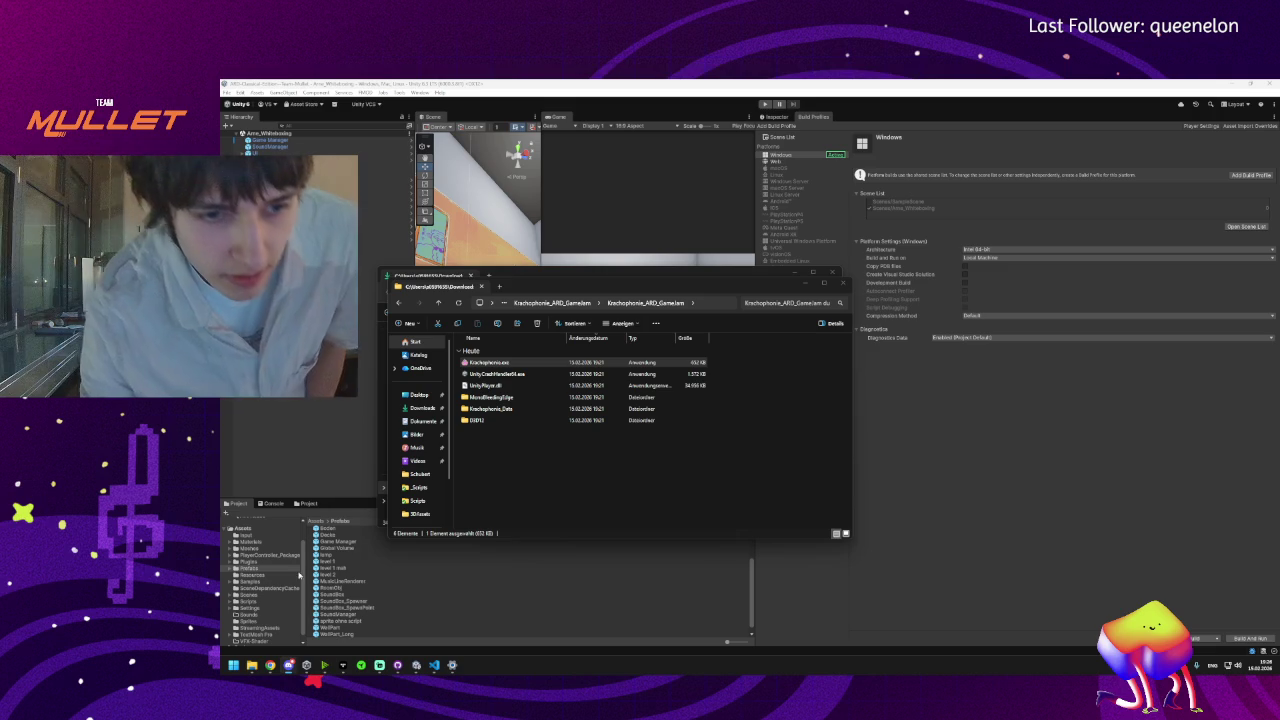
{"action": "mouse_move", "coordinate": [289, 665]}
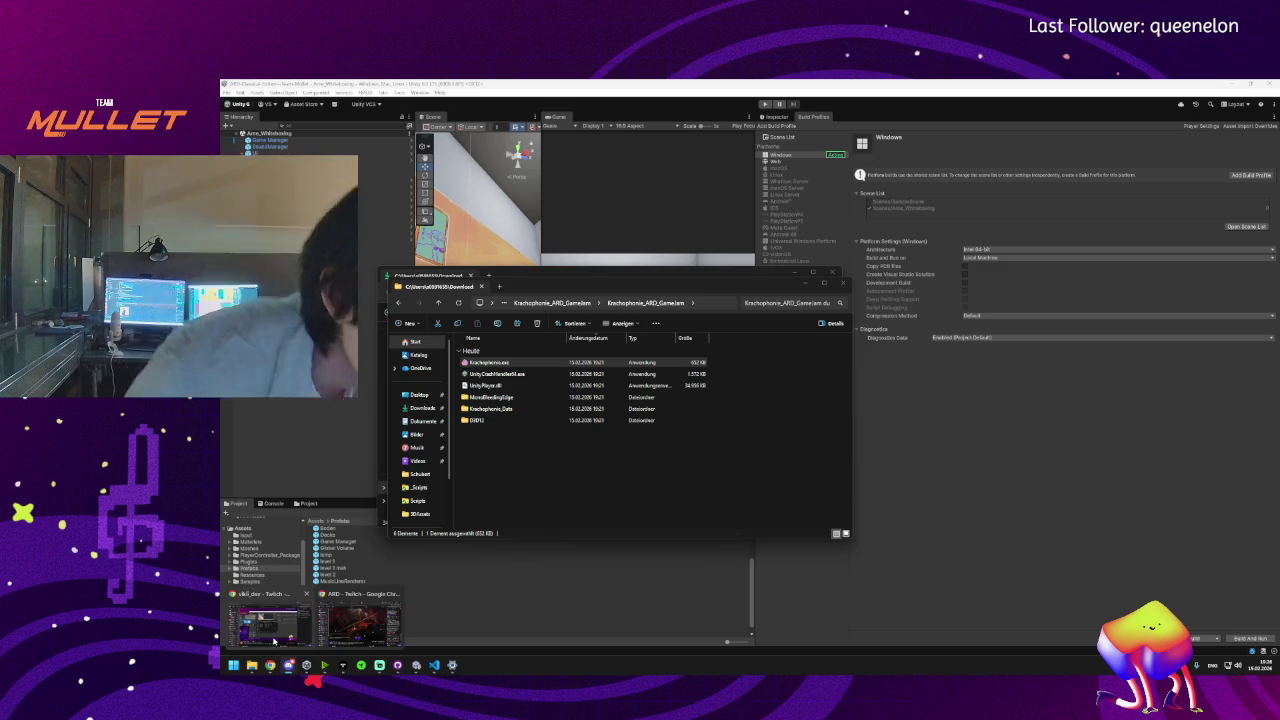
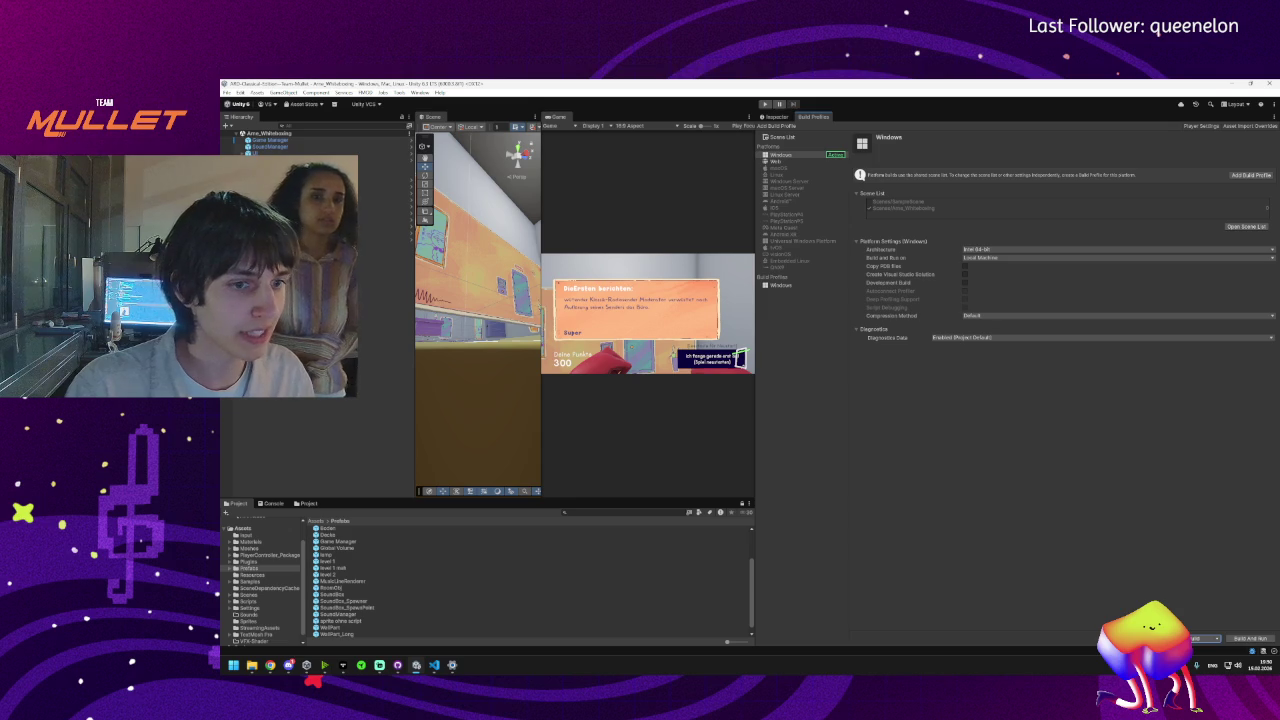
- Widen the Scene/Game views, orbit the room, and select the Boden floor to show its properties
{"action": "left_click_drag", "start_coordinate": [754, 344], "coordinate": [1055, 344]}
{"action": "mouse_move", "coordinate": [673, 377]}
{"action": "left_mouse_down"}
{"action": "mouse_move", "coordinate": [650, 427]}
{"action": "mouse_move", "coordinate": [640, 400]}
{"action": "mouse_move", "coordinate": [668, 386]}
{"action": "mouse_move", "coordinate": [588, 383]}
{"action": "mouse_move", "coordinate": [575, 340]}
{"action": "left_mouse_up"}
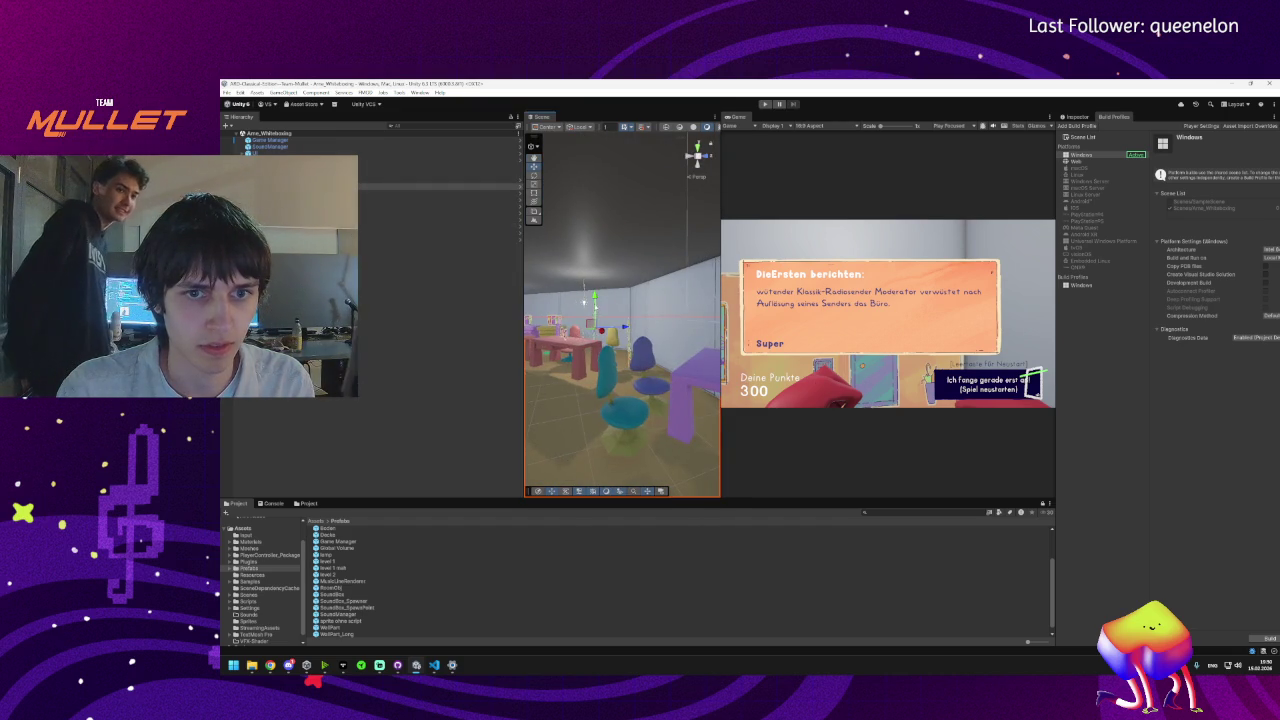
{"action": "left_click", "coordinate": [563, 439]}
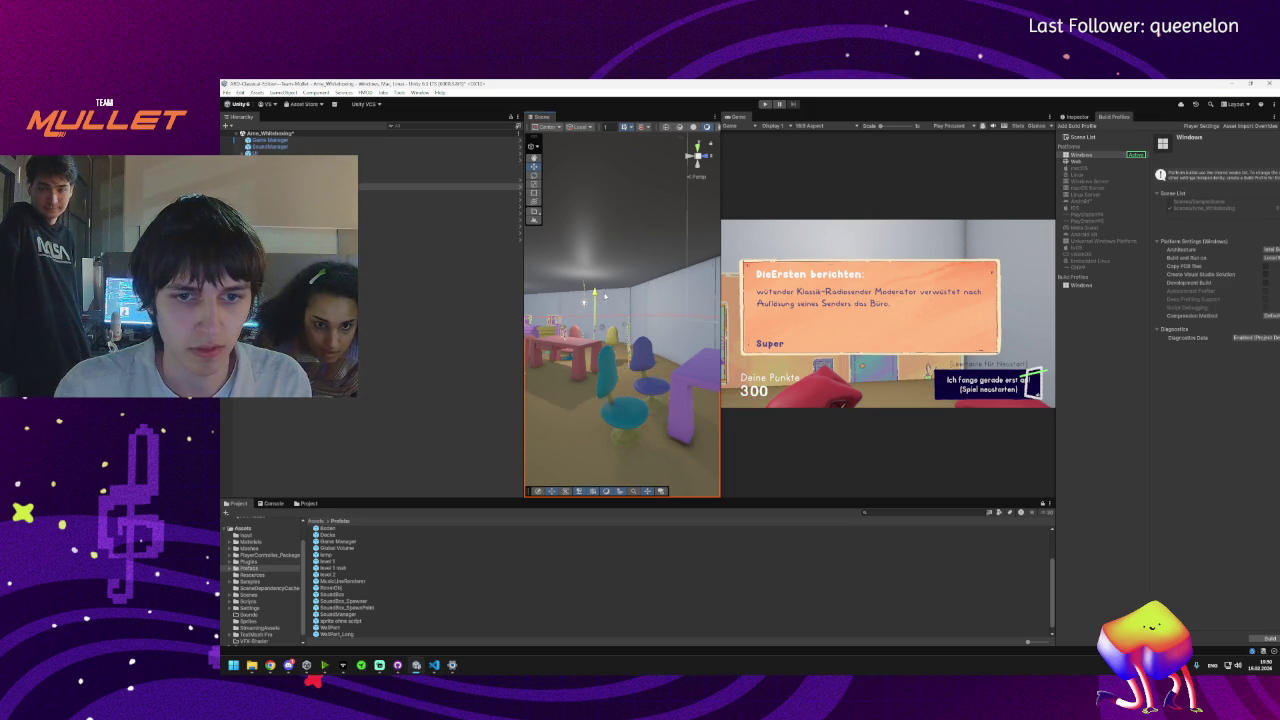
{"action": "left_click", "coordinate": [1077, 116]}
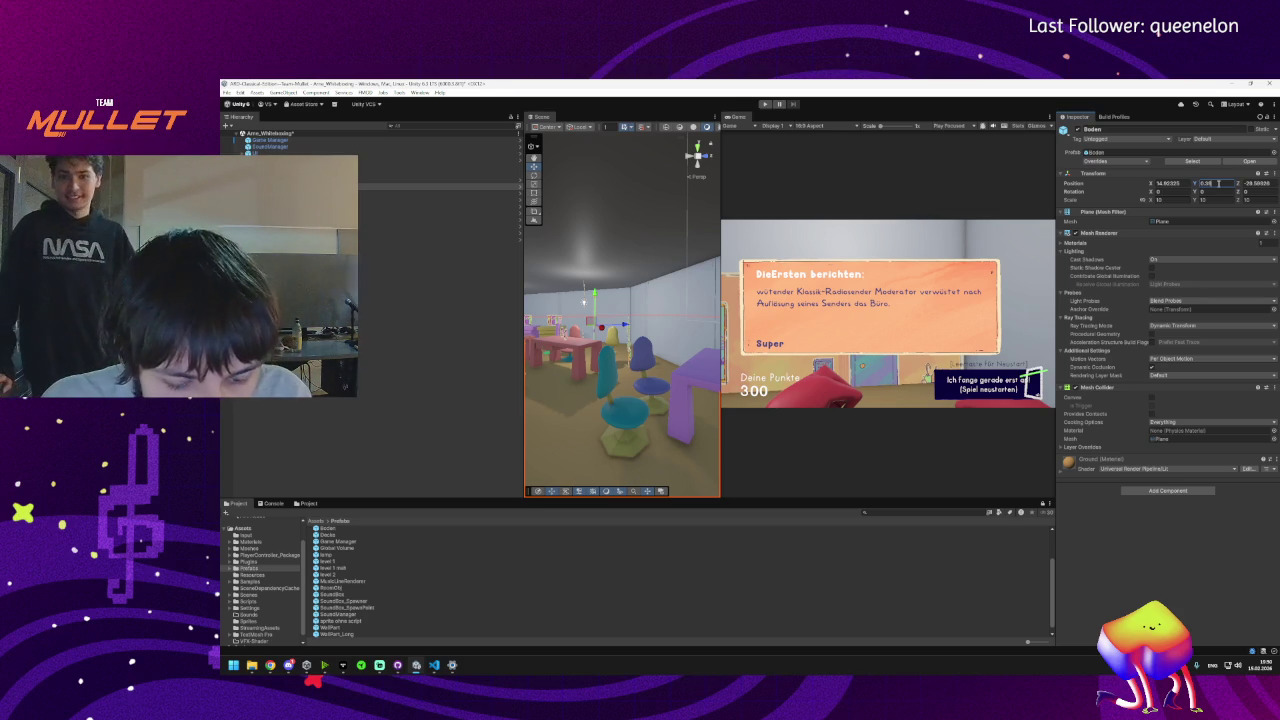
- Edit Boden's Transform Position Y from 0.38 to 0.5, then widen the Scene view
{"action": "key", "text": "BackSpace"}
{"action": "key", "text": "BackSpace"}
{"action": "type", "text": ".4"}
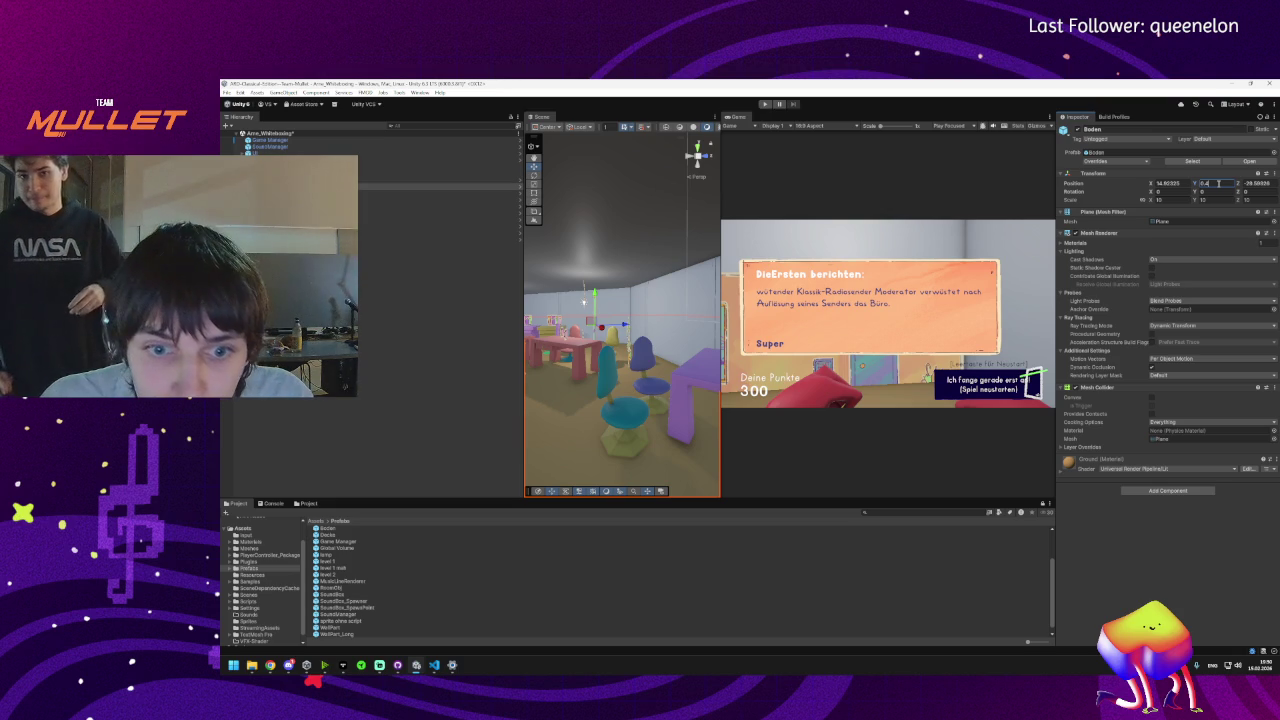
{"action": "key", "text": "BackSpace"}
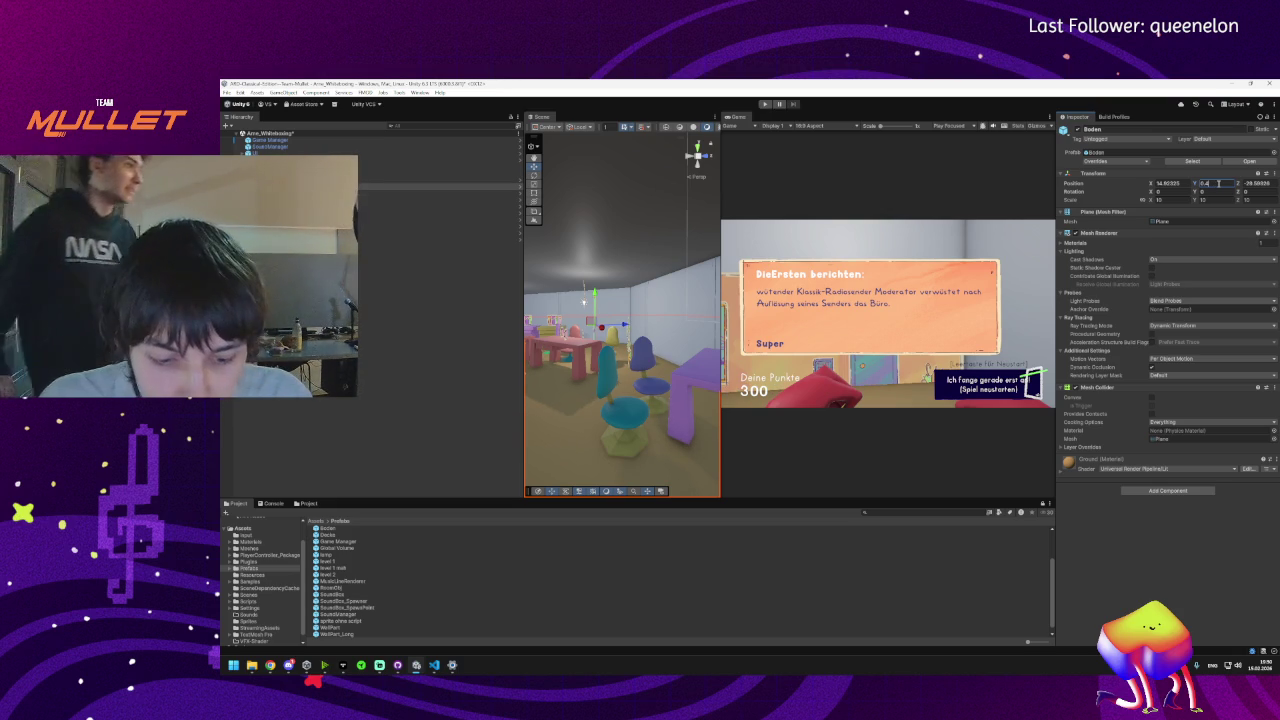
{"action": "type", "text": "3"}
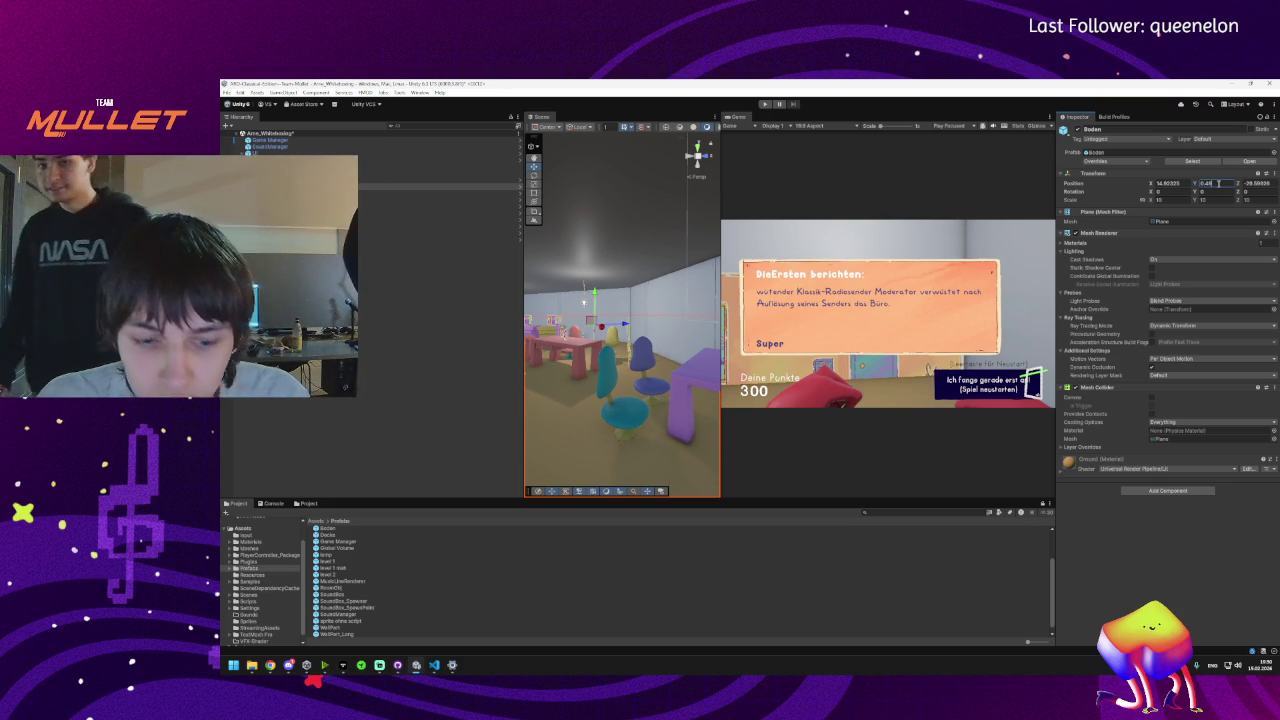
{"action": "key", "text": "BackSpace"}
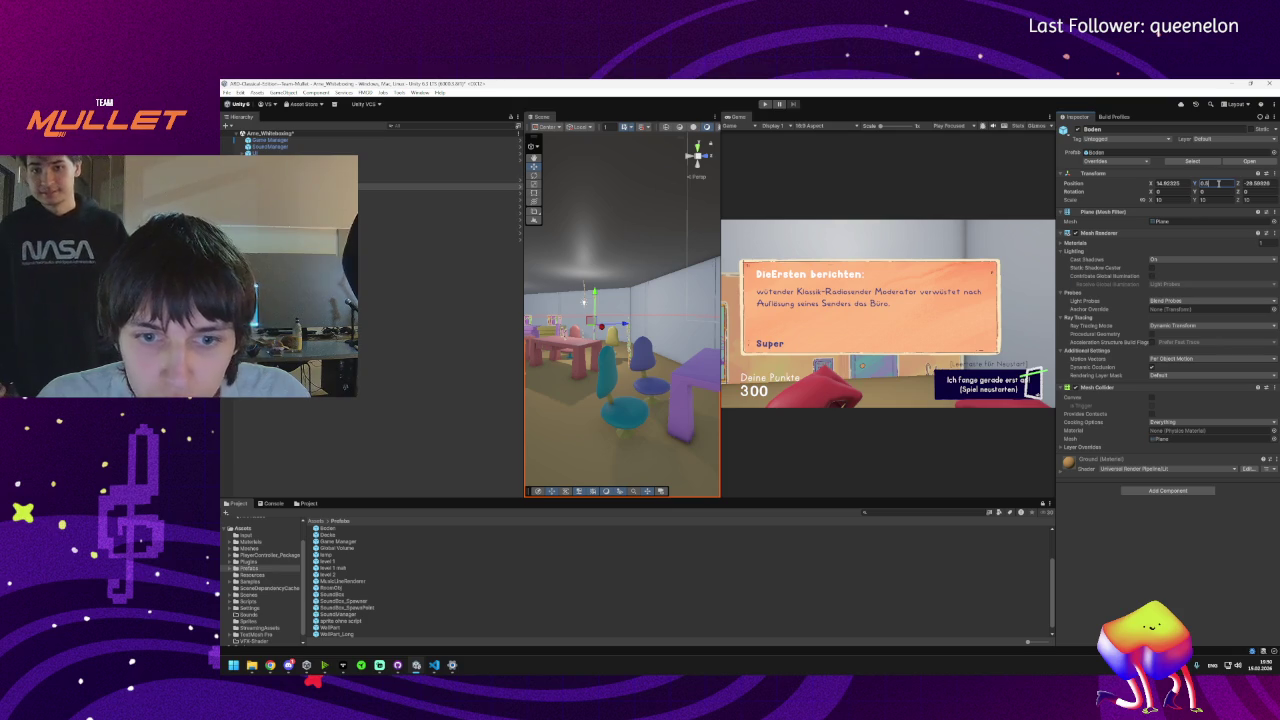
{"action": "type", "text": "4"}
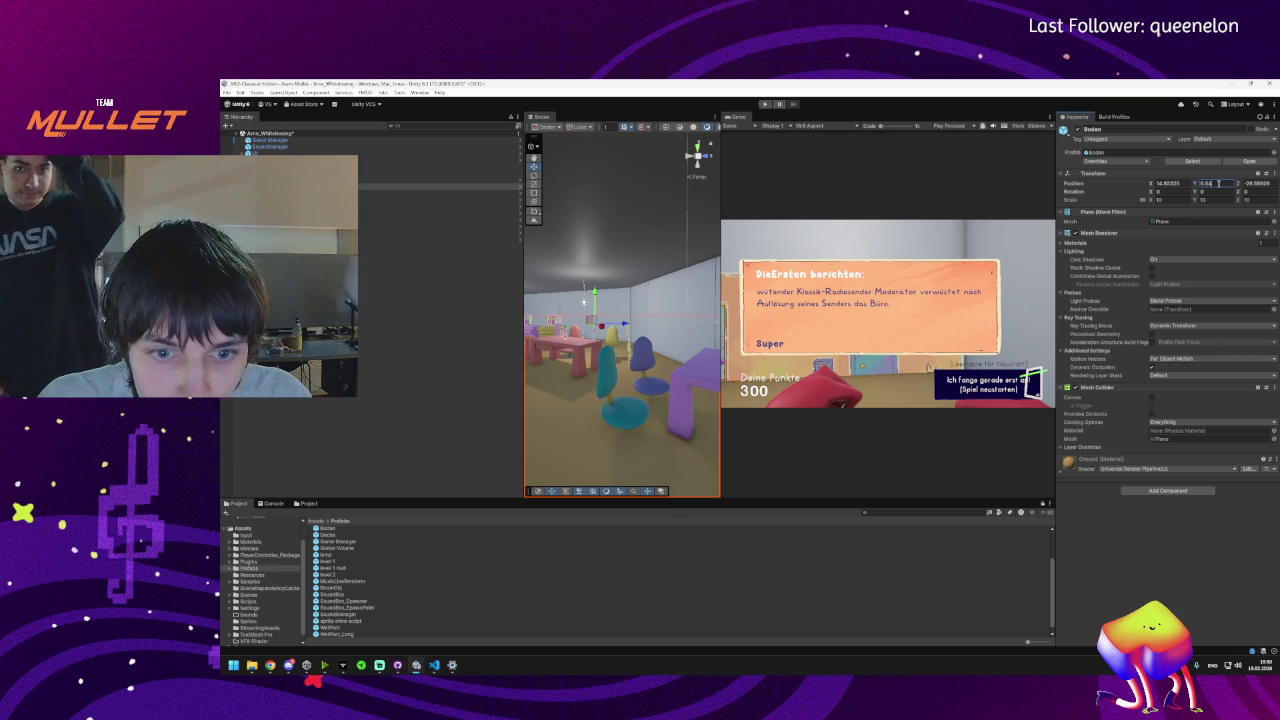
{"action": "key", "text": "BackSpace"}
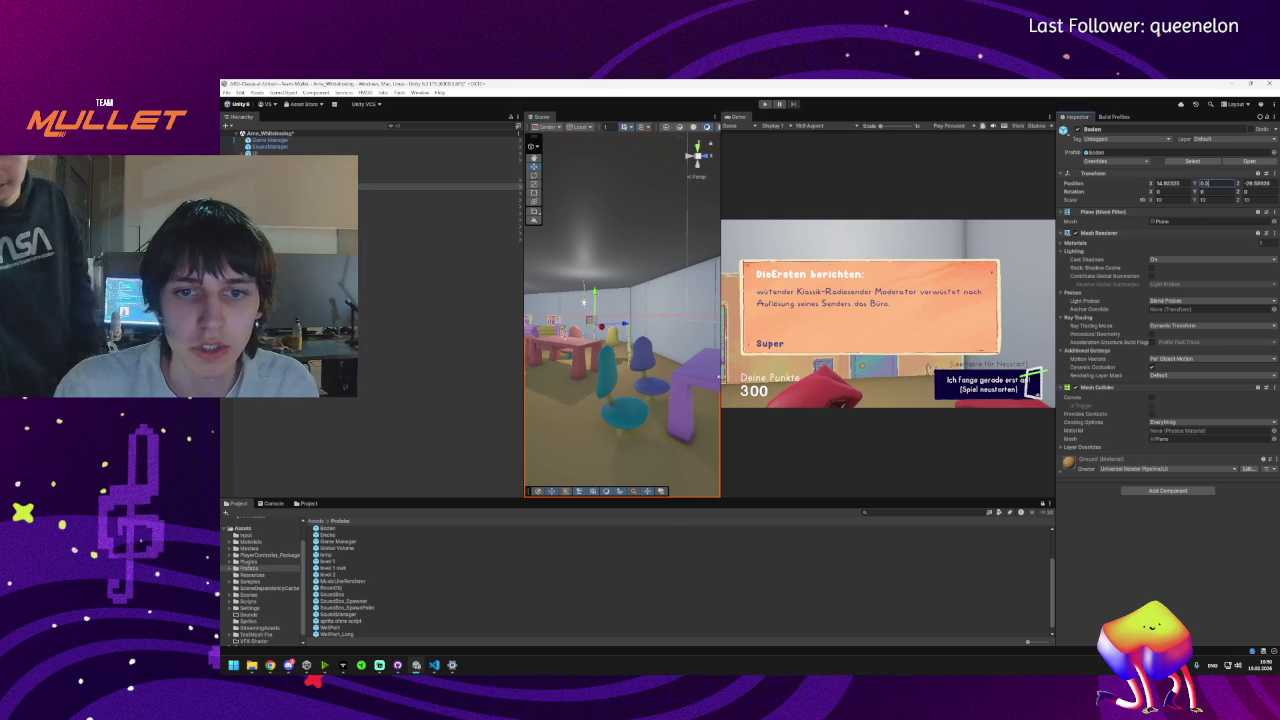
{"action": "left_click_drag", "start_coordinate": [723, 380], "coordinate": [858, 380]}
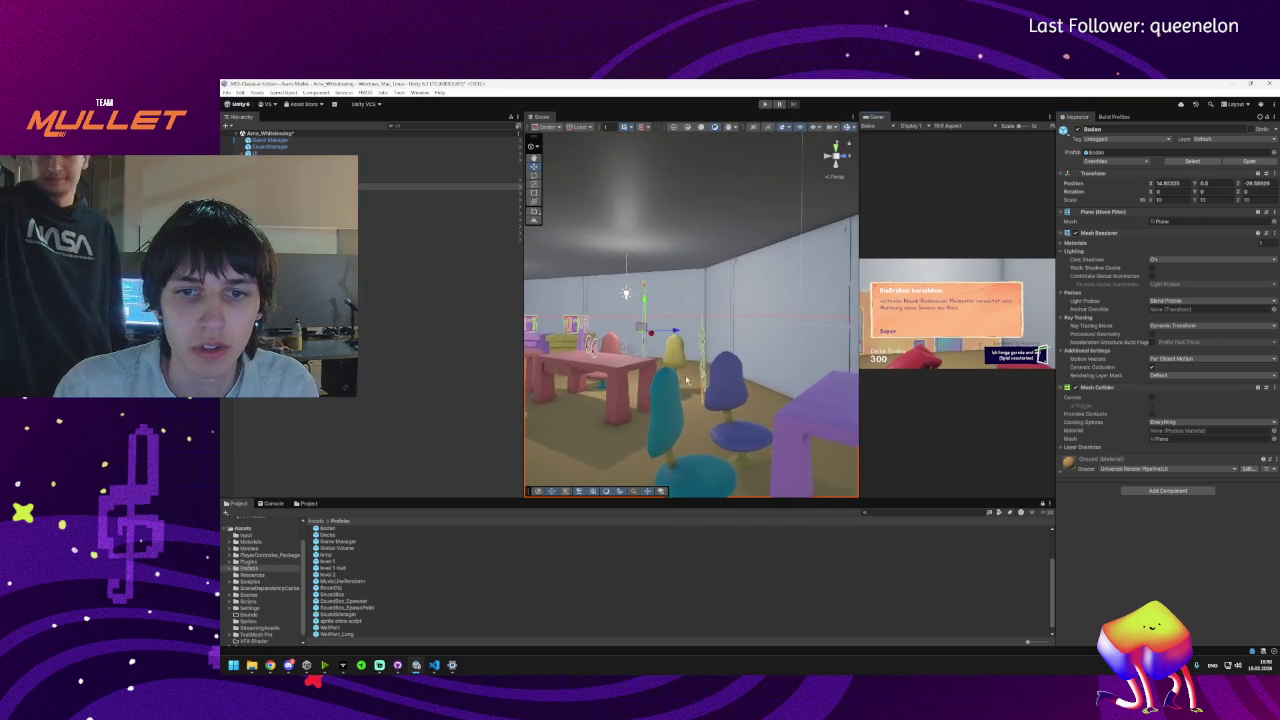
- Look over the floor and walls, then select the Decke ceiling (Y 4, scale 60×0.5×60)
{"action": "mouse_move", "coordinate": [767, 380]}
{"action": "left_mouse_down"}
{"action": "mouse_move", "coordinate": [763, 391]}
{"action": "mouse_move", "coordinate": [786, 394]}
{"action": "mouse_move", "coordinate": [679, 368]}
{"action": "mouse_move", "coordinate": [789, 363]}
{"action": "mouse_move", "coordinate": [729, 369]}
{"action": "mouse_move", "coordinate": [724, 310]}
{"action": "mouse_move", "coordinate": [744, 318]}
{"action": "mouse_move", "coordinate": [680, 423]}
{"action": "mouse_move", "coordinate": [654, 409]}
{"action": "mouse_move", "coordinate": [603, 417]}
{"action": "mouse_move", "coordinate": [623, 386]}
{"action": "mouse_move", "coordinate": [617, 371]}
{"action": "mouse_move", "coordinate": [600, 380]}
{"action": "mouse_move", "coordinate": [661, 381]}
{"action": "mouse_move", "coordinate": [650, 398]}
{"action": "left_mouse_up"}
{"action": "left_click", "coordinate": [688, 344]}
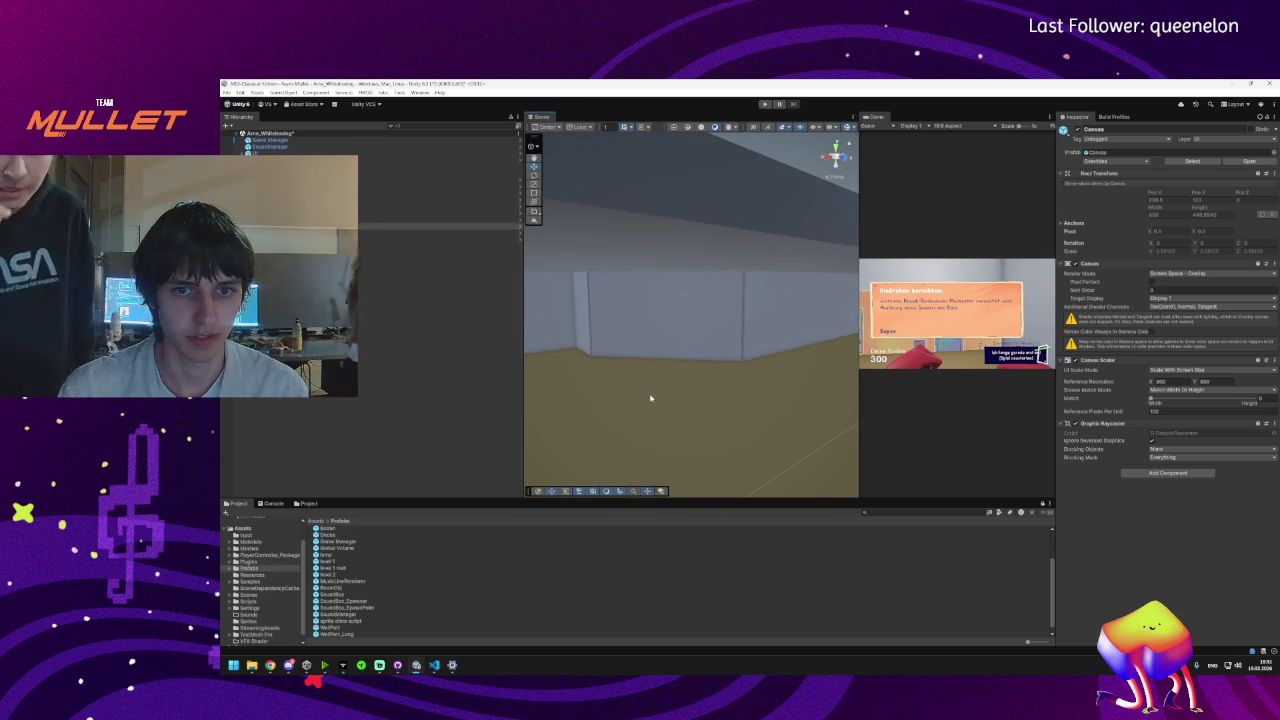
{"action": "left_click", "coordinate": [637, 376]}
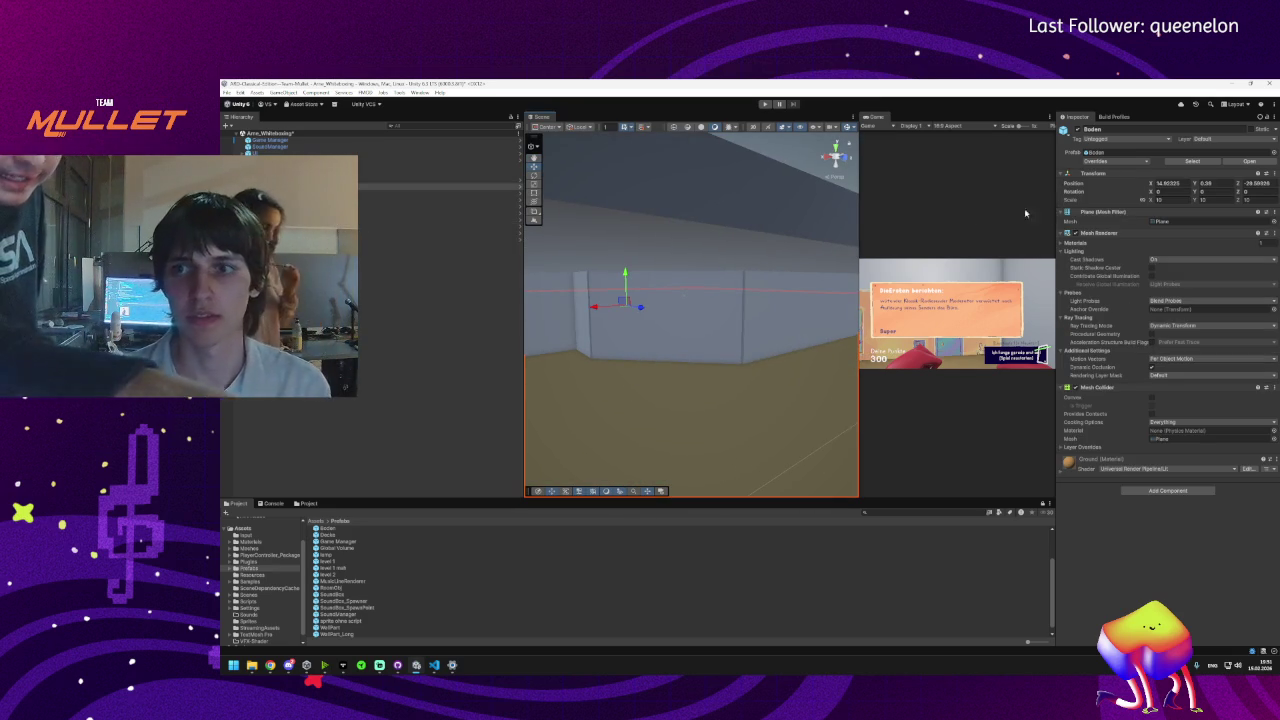
{"action": "left_click", "coordinate": [440, 186]}
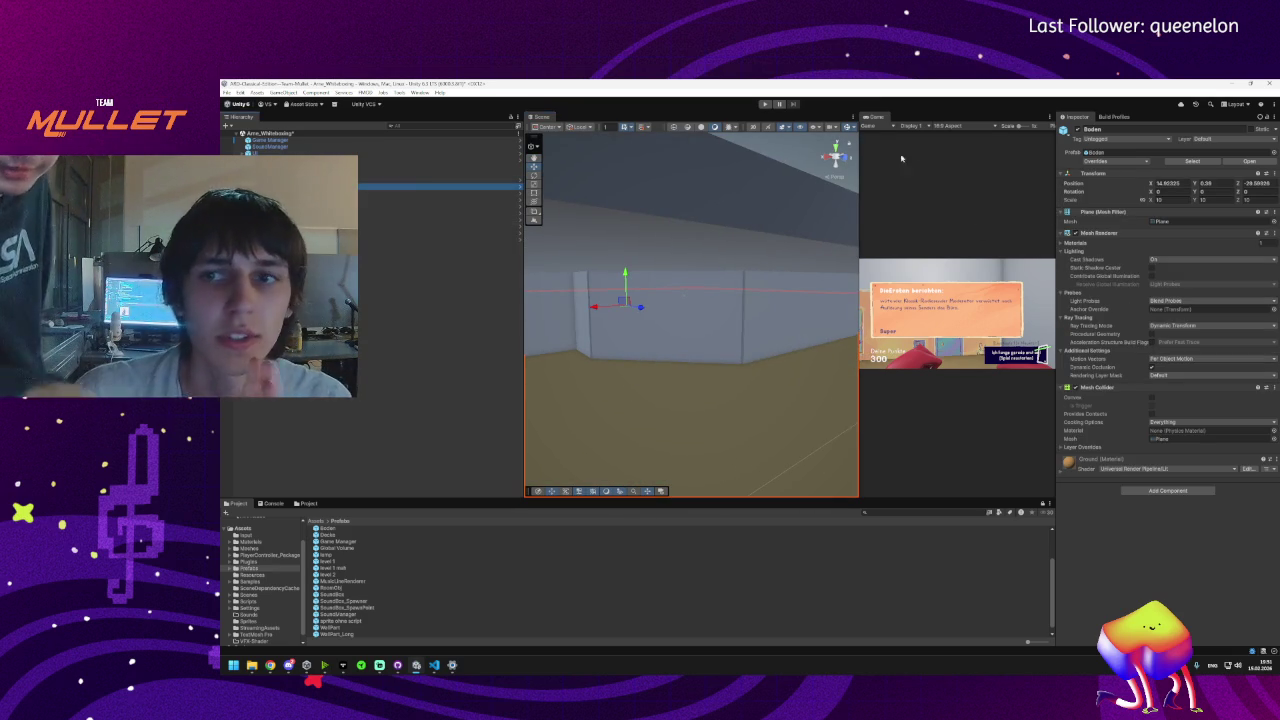
{"action": "mouse_move", "coordinate": [680, 330]}
{"action": "left_mouse_down"}
{"action": "mouse_move", "coordinate": [743, 314]}
{"action": "mouse_move", "coordinate": [692, 318]}
{"action": "mouse_move", "coordinate": [678, 342]}
{"action": "left_mouse_up"}
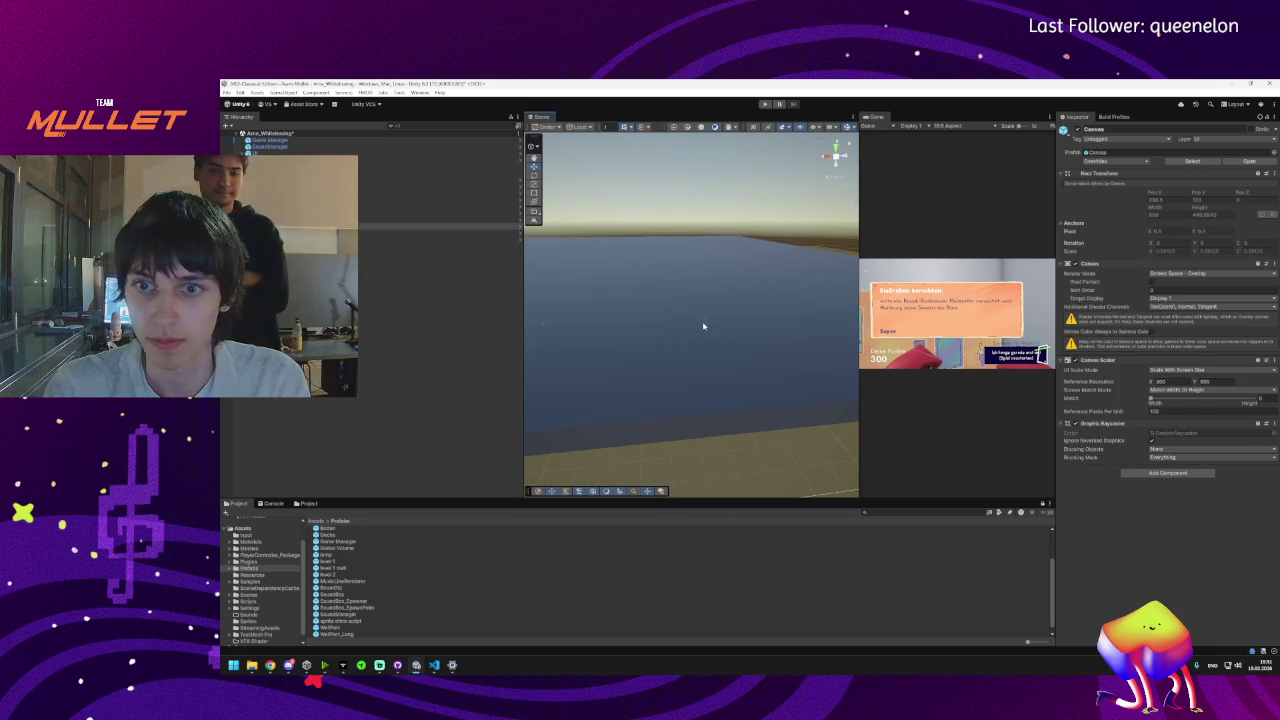
{"action": "left_click", "coordinate": [754, 407]}
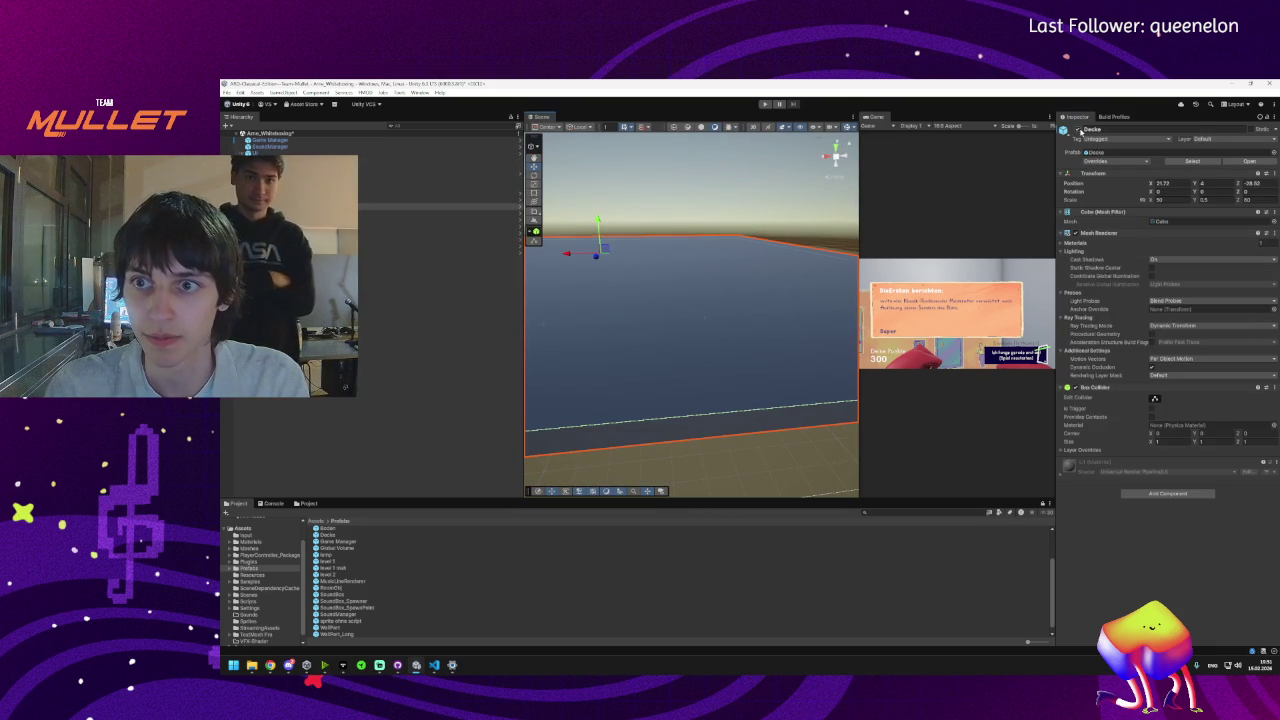
- Deactivate the Decke ceiling, then select the level 1 mah geometry and fly into the room
{"action": "left_click", "coordinate": [1076, 130]}
{"action": "mouse_move", "coordinate": [690, 330]}
{"action": "left_mouse_down"}
{"action": "mouse_move", "coordinate": [553, 338]}
{"action": "mouse_move", "coordinate": [878, 379]}
{"action": "mouse_move", "coordinate": [767, 313]}
{"action": "mouse_move", "coordinate": [678, 318]}
{"action": "mouse_move", "coordinate": [699, 350]}
{"action": "mouse_move", "coordinate": [679, 272]}
{"action": "mouse_move", "coordinate": [620, 276]}
{"action": "mouse_move", "coordinate": [571, 239]}
{"action": "mouse_move", "coordinate": [650, 280]}
{"action": "left_mouse_up"}
{"action": "left_click", "coordinate": [679, 321]}
{"action": "left_click", "coordinate": [679, 272]}
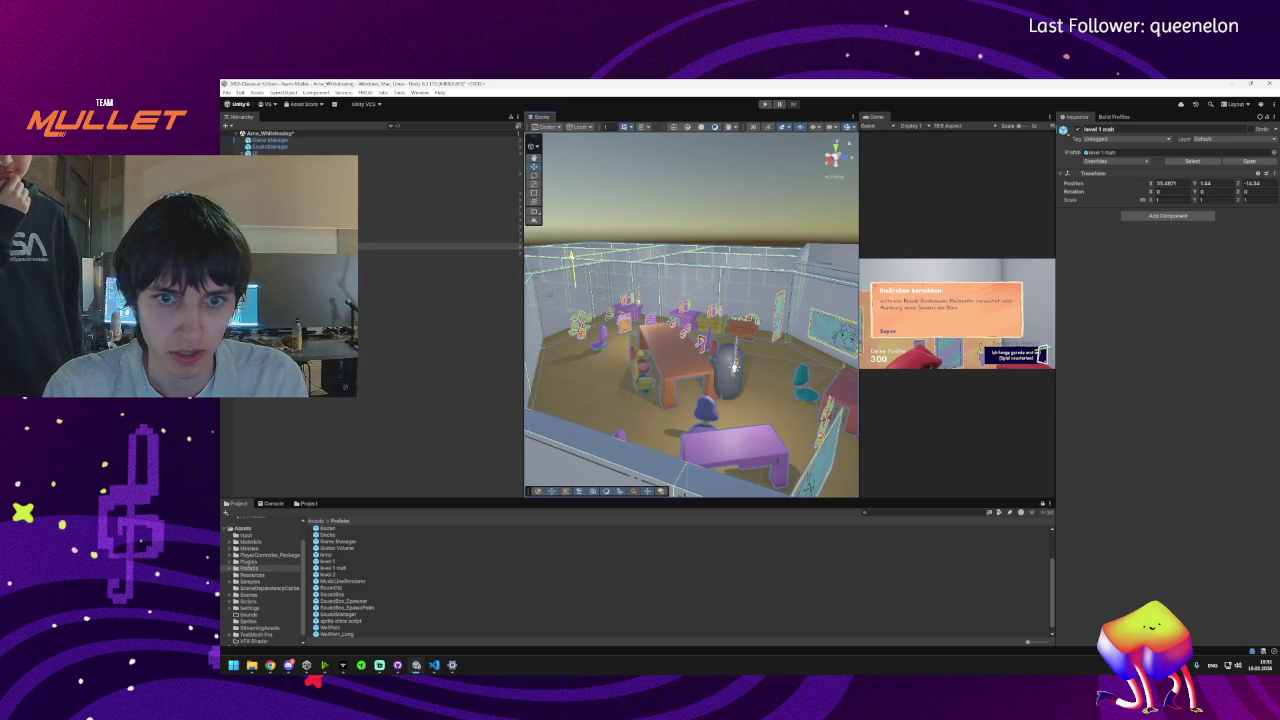
{"action": "mouse_move", "coordinate": [735, 368]}
{"action": "left_mouse_down"}
{"action": "mouse_move", "coordinate": [735, 279]}
{"action": "mouse_move", "coordinate": [526, 334]}
{"action": "mouse_move", "coordinate": [623, 346]}
{"action": "mouse_move", "coordinate": [711, 308]}
{"action": "left_mouse_up"}
- Frame level 1 mah, expand it, and frame a range of its destructible wall parts
{"action": "key", "text": "f"}
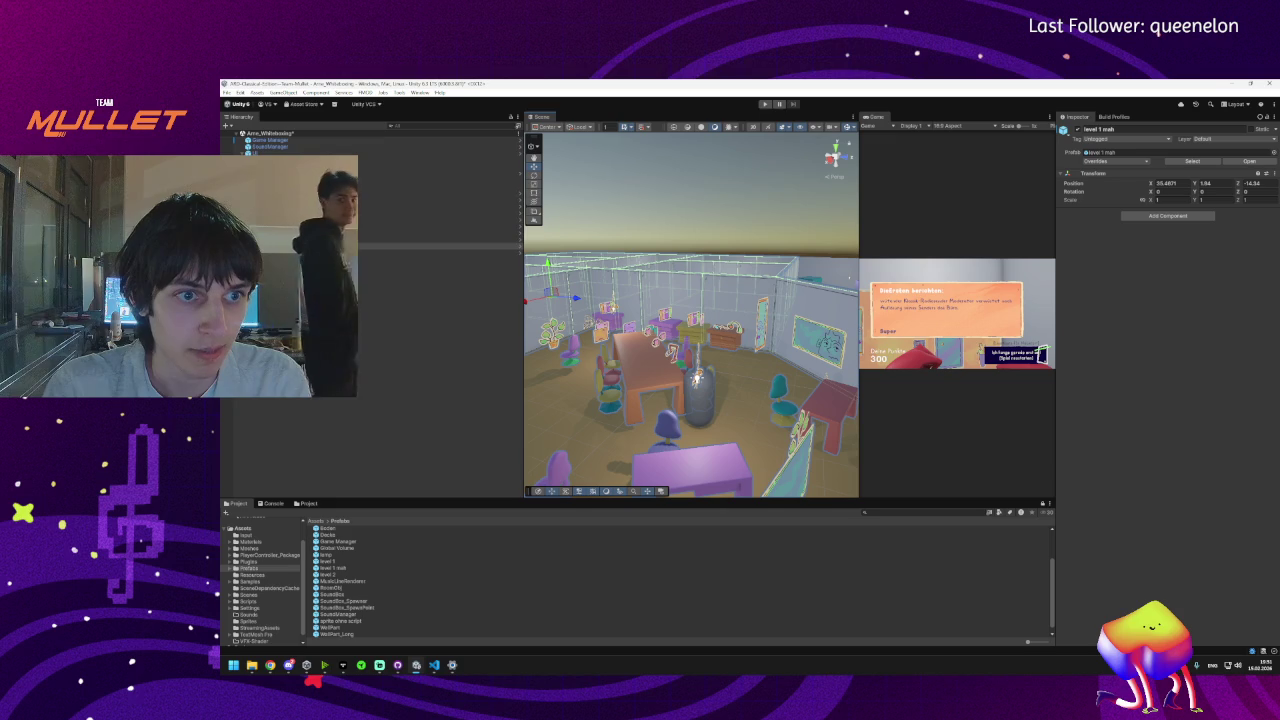
{"action": "left_click", "coordinate": [236, 245]}
{"action": "left_click", "coordinate": [236, 253]}
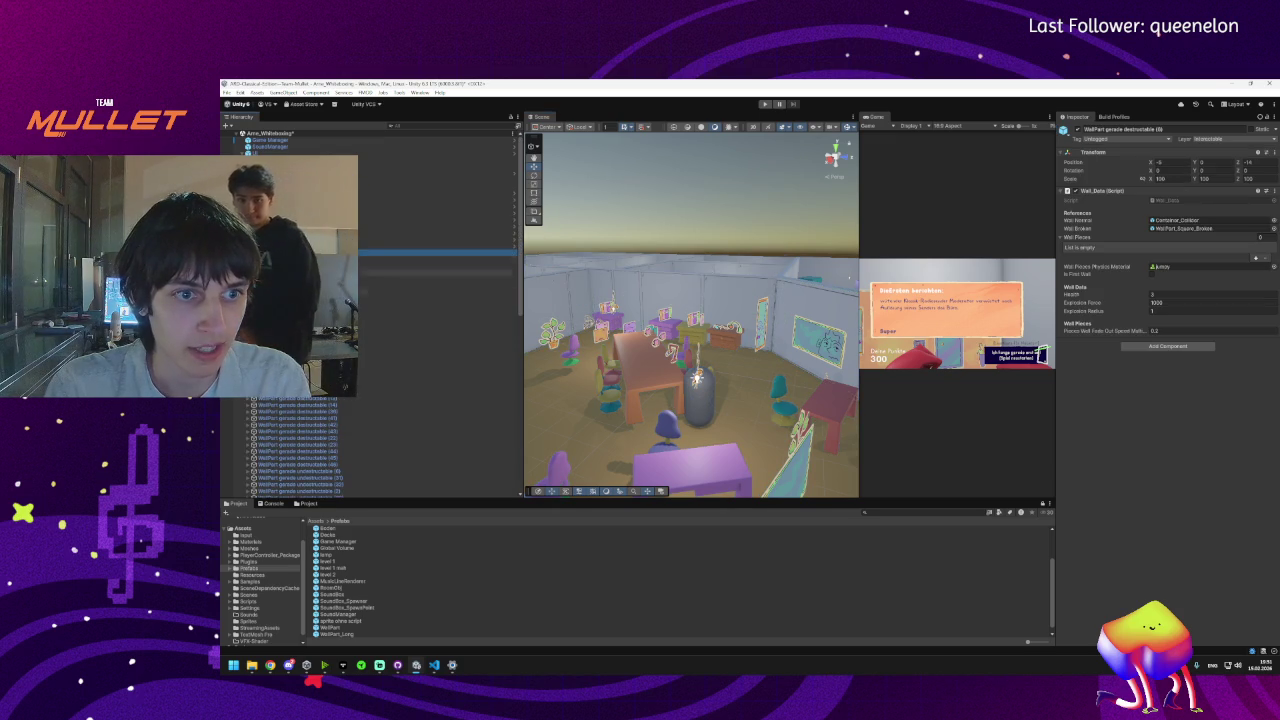
{"action": "scroll", "coordinate": [315, 411], "scroll_direction": "down", "scroll_amount": 10}
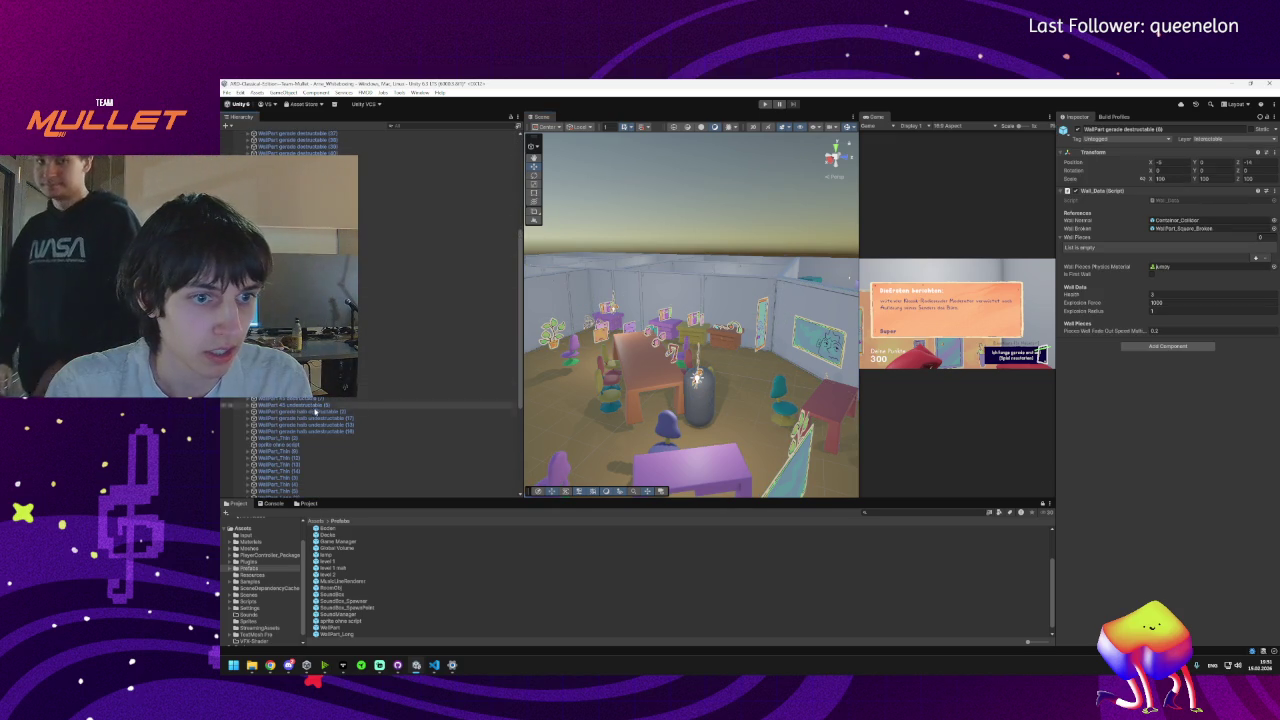
{"action": "left_click", "coordinate": [290, 437], "text": "shift"}
{"action": "key", "text": "f"}
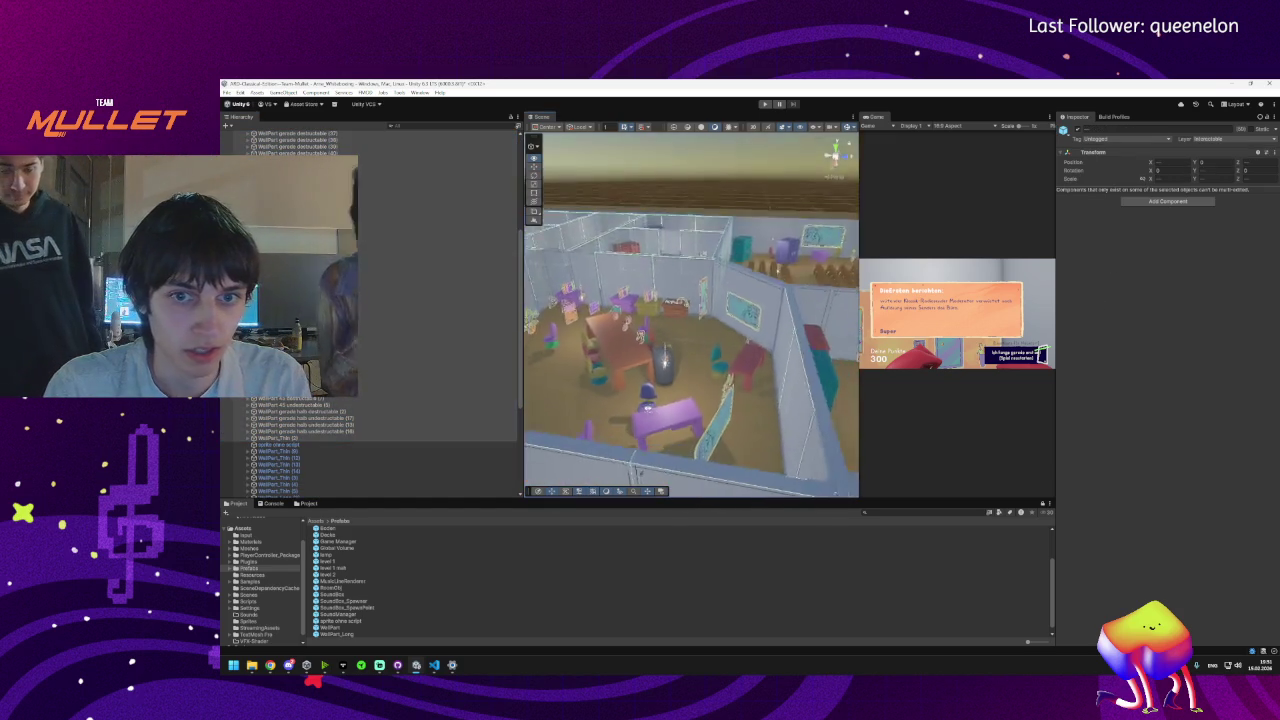
- Inspect the sprite ohne script object, then select the StudioPink object
{"action": "scroll", "coordinate": [342, 437], "scroll_direction": "down", "scroll_amount": 3}
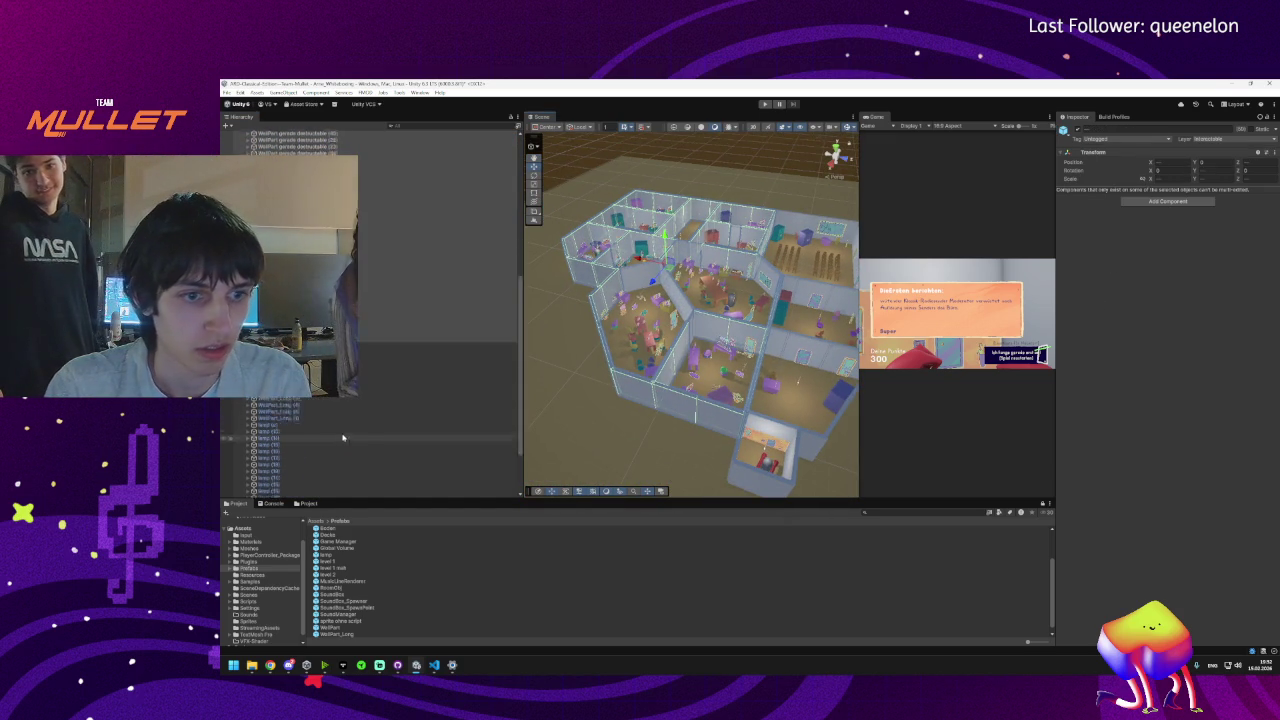
{"action": "scroll", "coordinate": [342, 437], "scroll_direction": "down", "scroll_amount": 3}
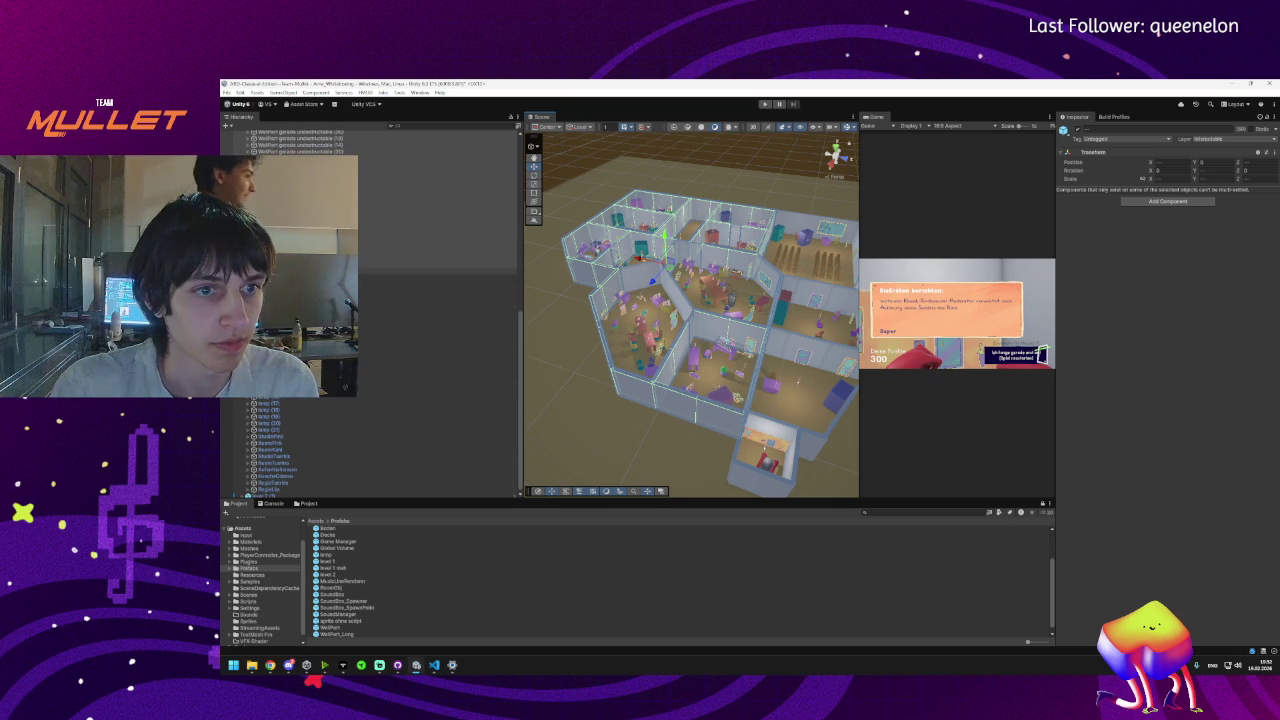
{"action": "left_click", "coordinate": [440, 268]}
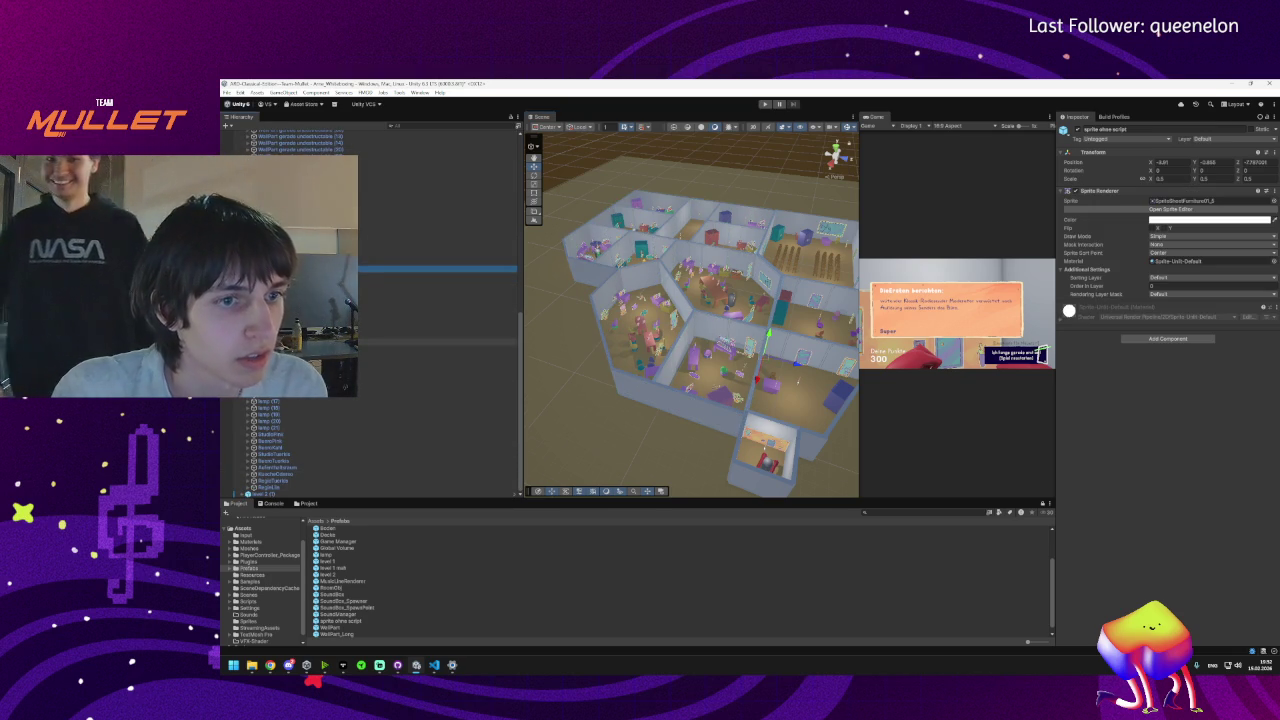
{"action": "left_click", "coordinate": [285, 435]}
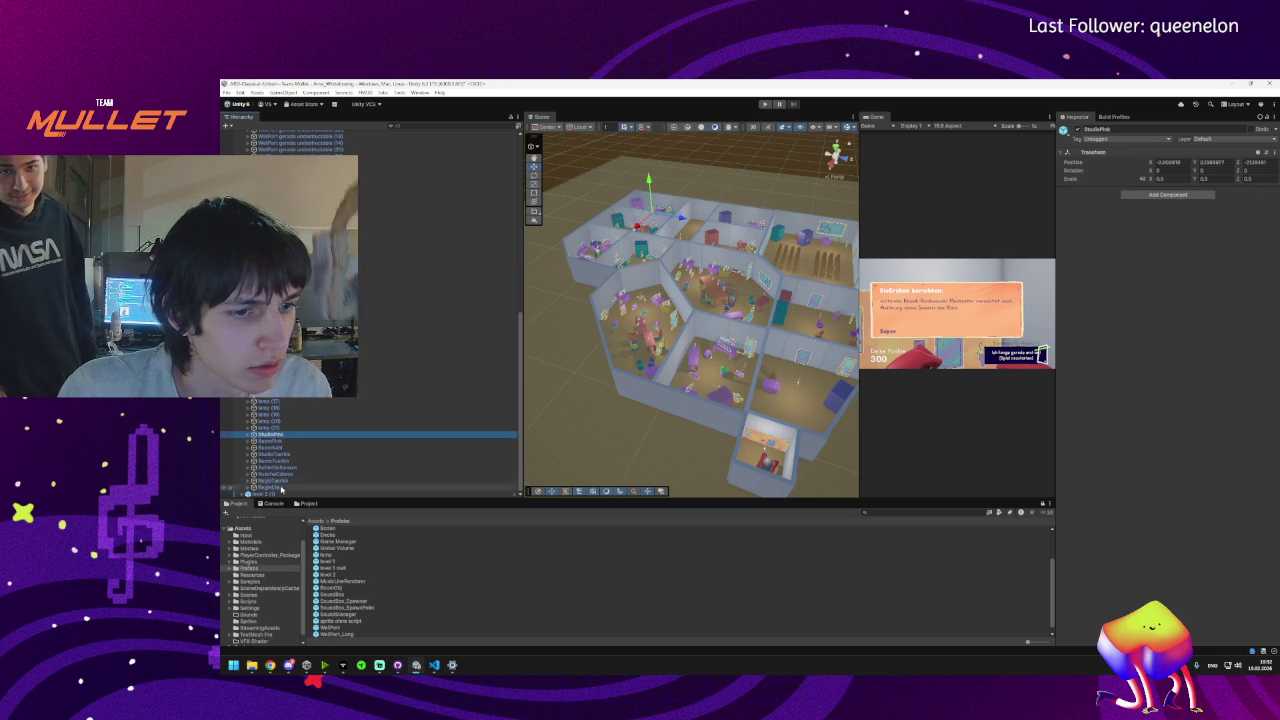
- Center the Scene view on StudioPink and frame the boombox from another angle
{"action": "key", "text": "f"}
{"action": "mouse_move", "coordinate": [620, 344]}
{"action": "left_mouse_down"}
{"action": "mouse_move", "coordinate": [700, 350]}
{"action": "mouse_move", "coordinate": [792, 329]}
{"action": "mouse_move", "coordinate": [784, 352]}
{"action": "mouse_move", "coordinate": [729, 363]}
{"action": "mouse_move", "coordinate": [744, 282]}
{"action": "mouse_move", "coordinate": [744, 296]}
{"action": "left_mouse_up"}
{"action": "key", "text": "f"}
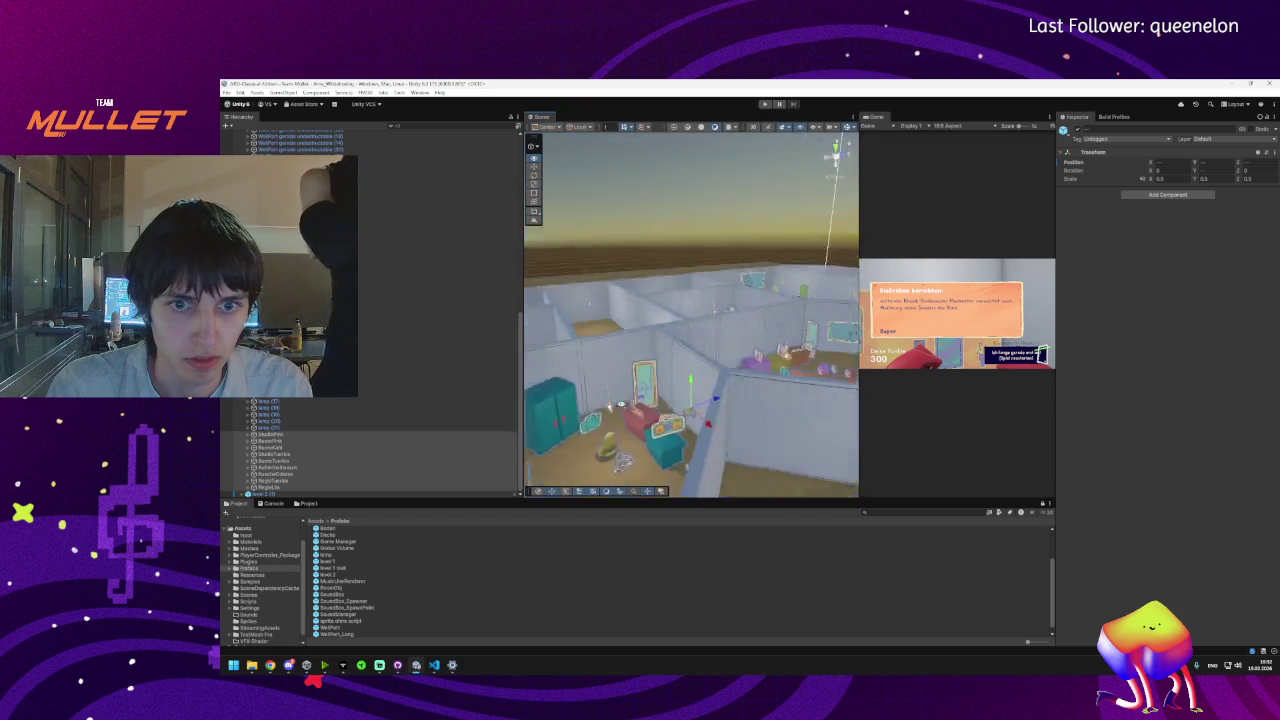
- Select and frame the Decke ceiling from above, then show the Windows build profile
{"action": "scroll", "coordinate": [323, 443], "scroll_direction": "up", "scroll_amount": 10}
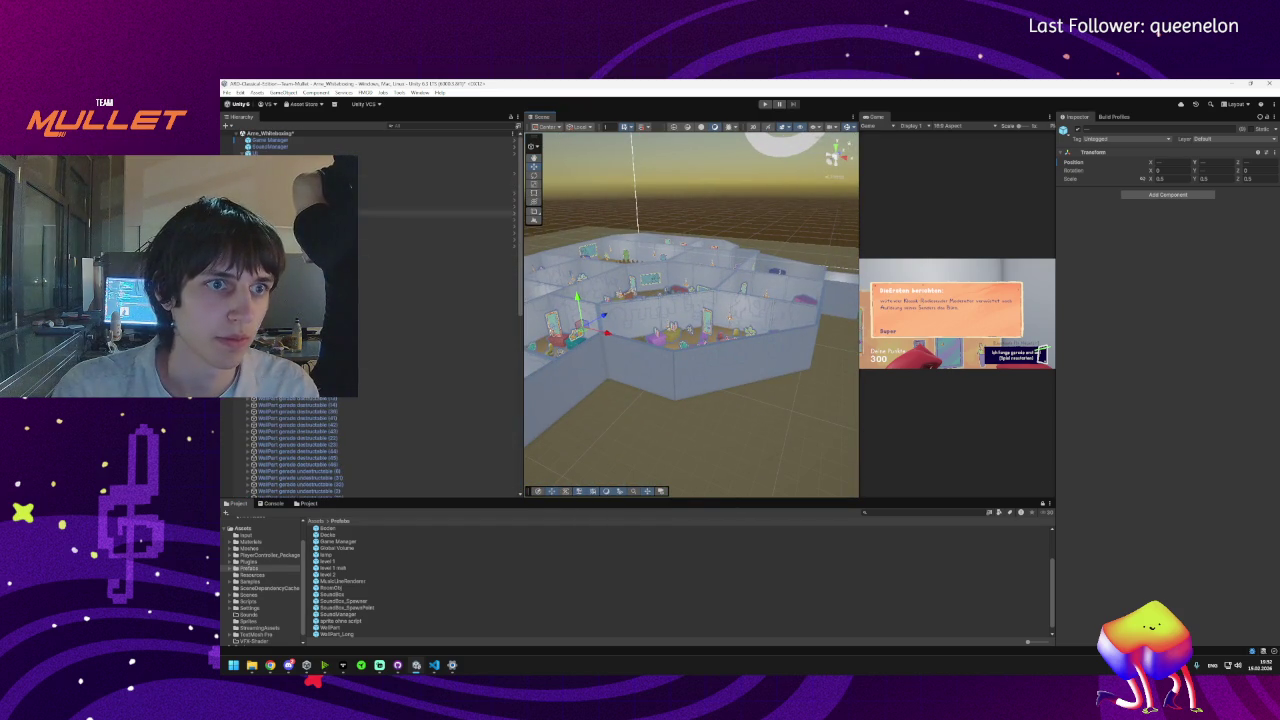
{"action": "left_click", "coordinate": [430, 206]}
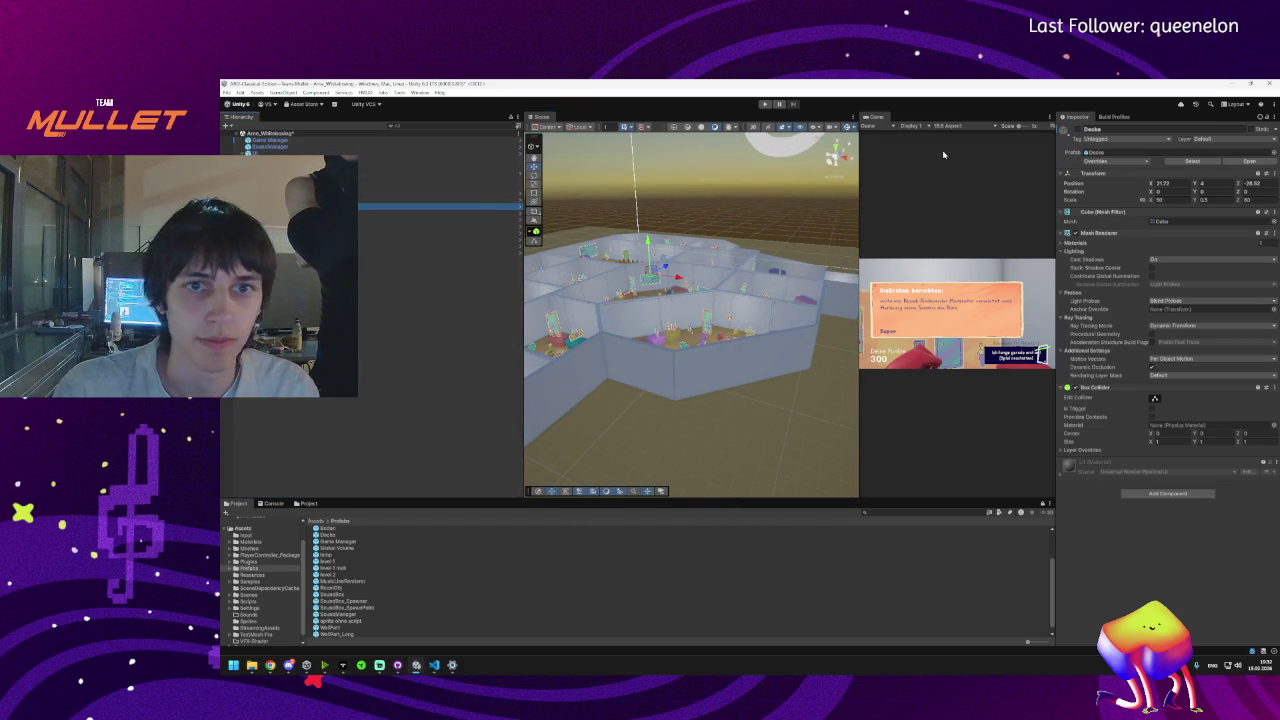
{"action": "key", "text": "f"}
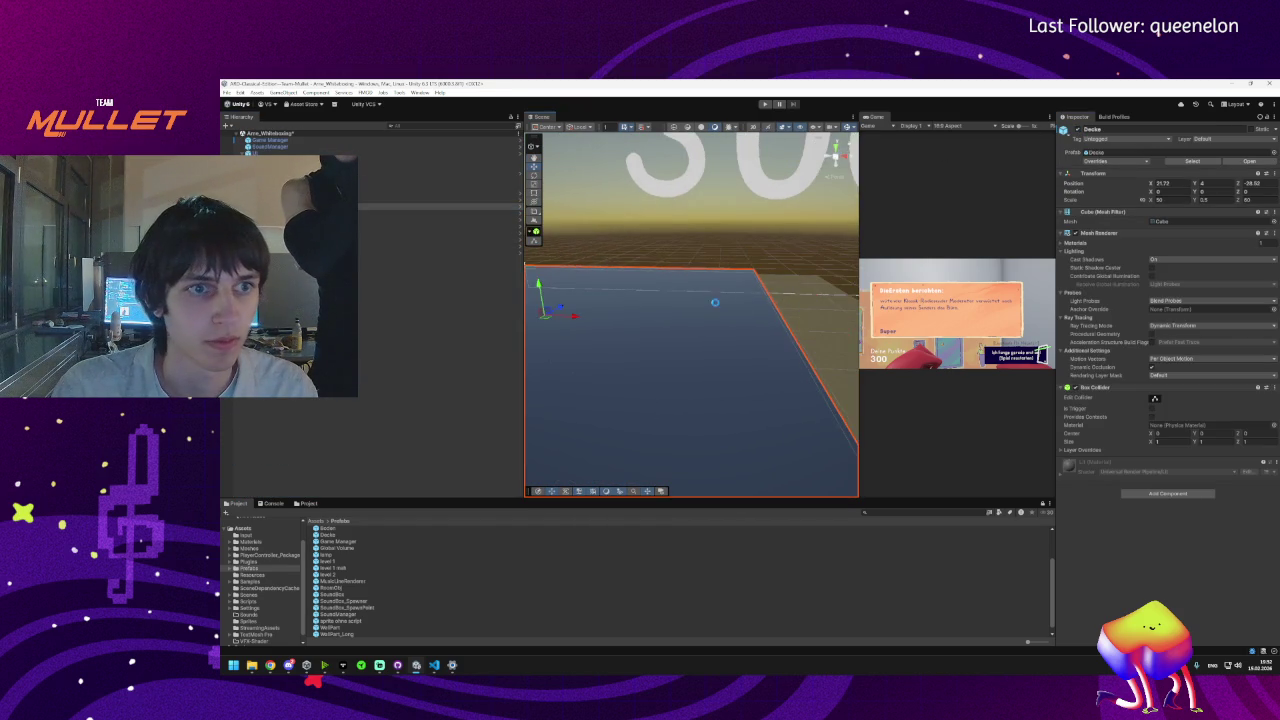
{"action": "left_click_drag", "start_coordinate": [686, 307], "coordinate": [710, 370]}
{"action": "mouse_move", "coordinate": [272, 667]}
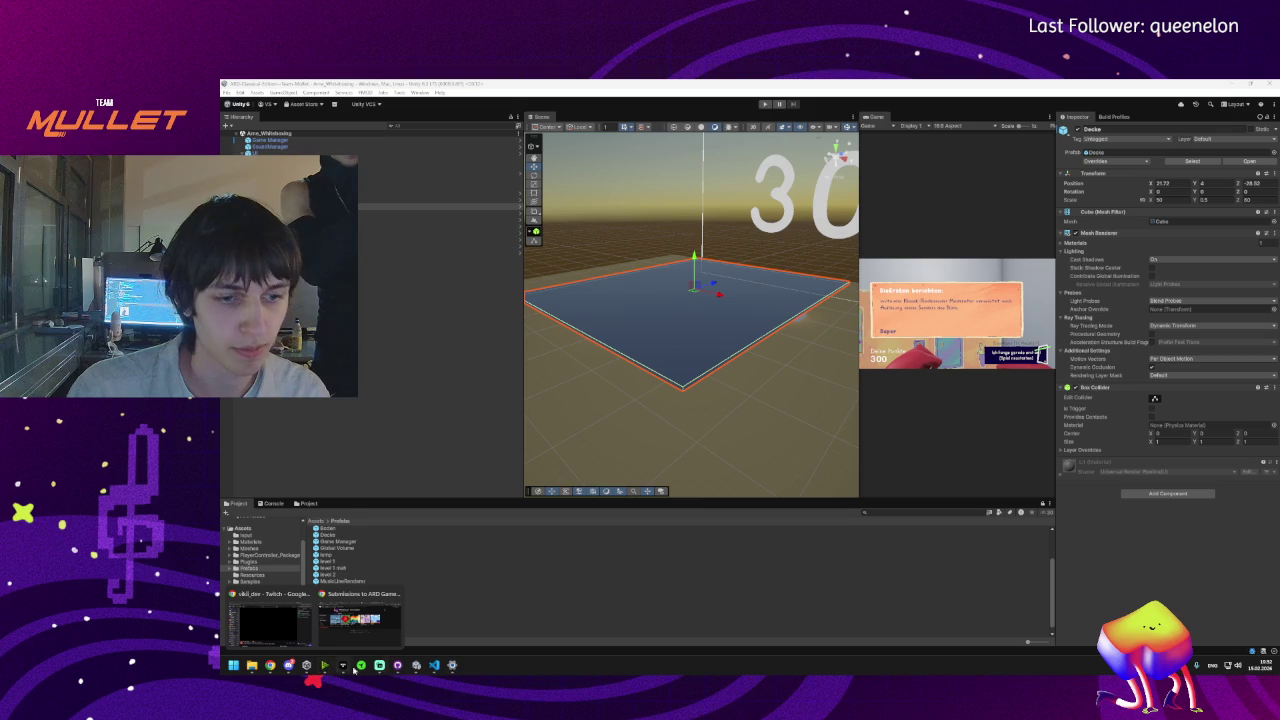
{"action": "left_click", "coordinate": [1100, 118]}
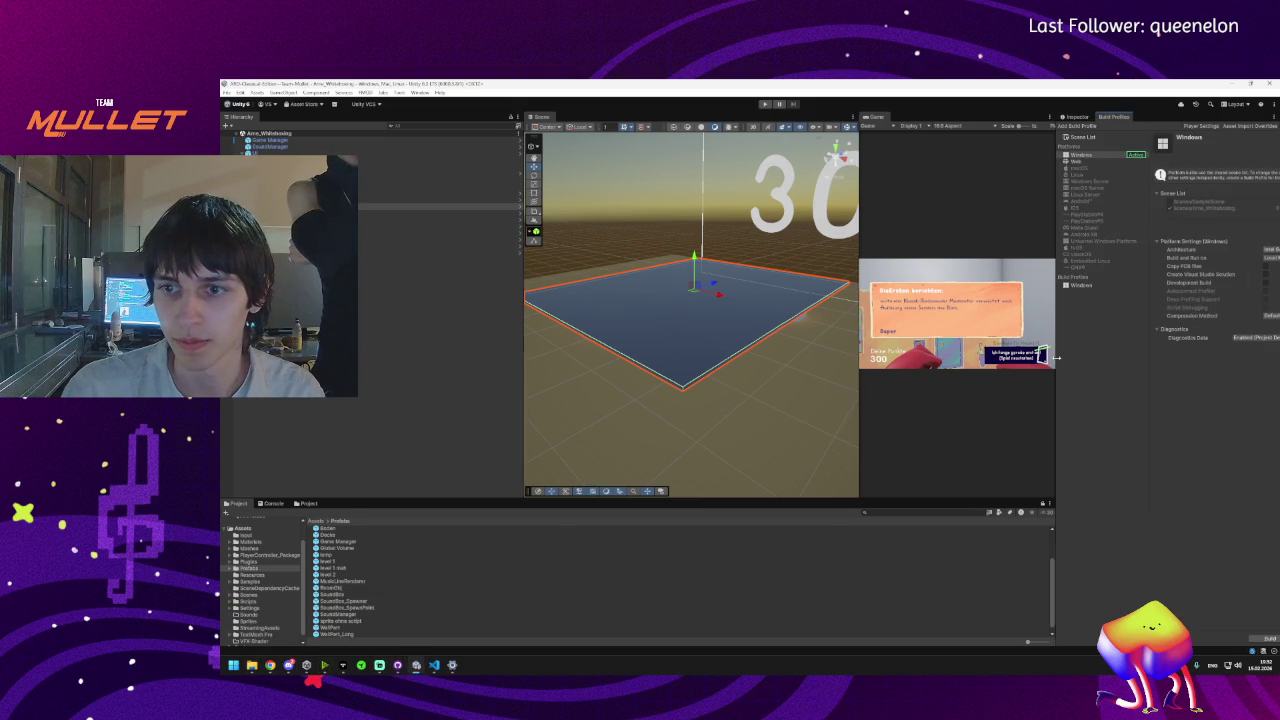
- Widen the Build Profiles panel and build for Windows into a newly created uiiii folder
{"action": "left_click_drag", "start_coordinate": [1056, 356], "coordinate": [903, 356]}
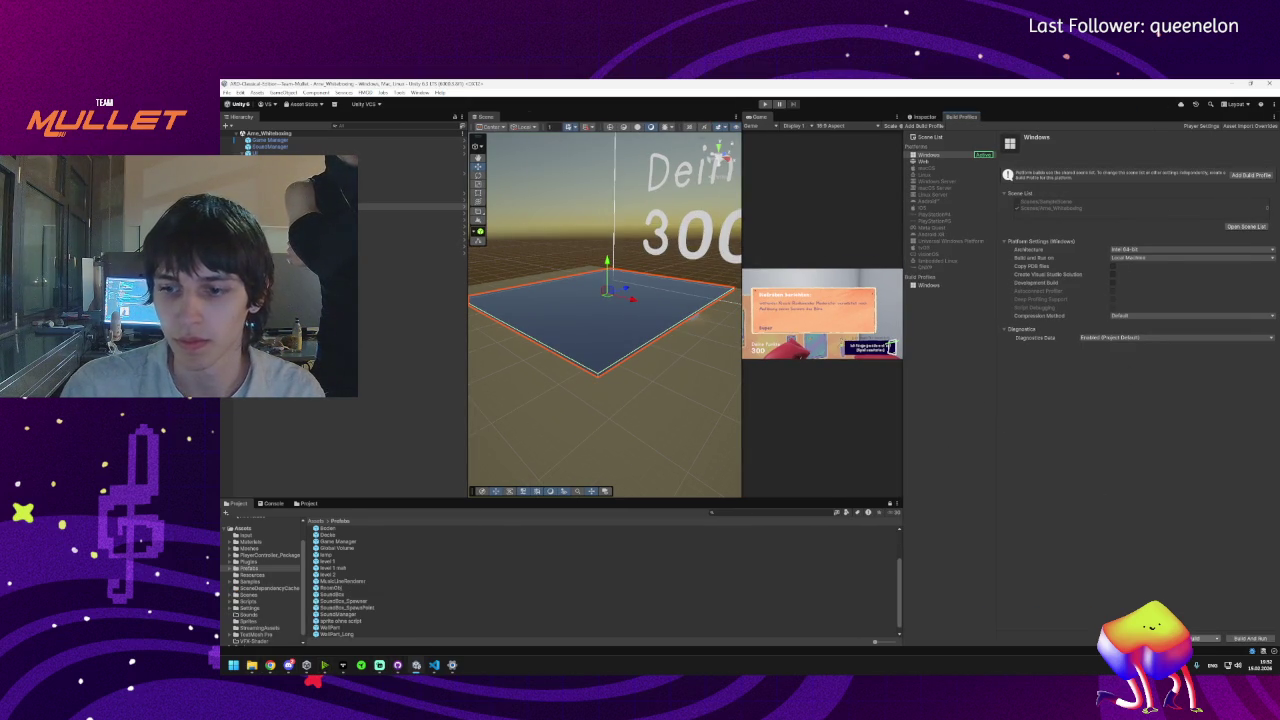
{"action": "left_click", "coordinate": [1205, 638]}
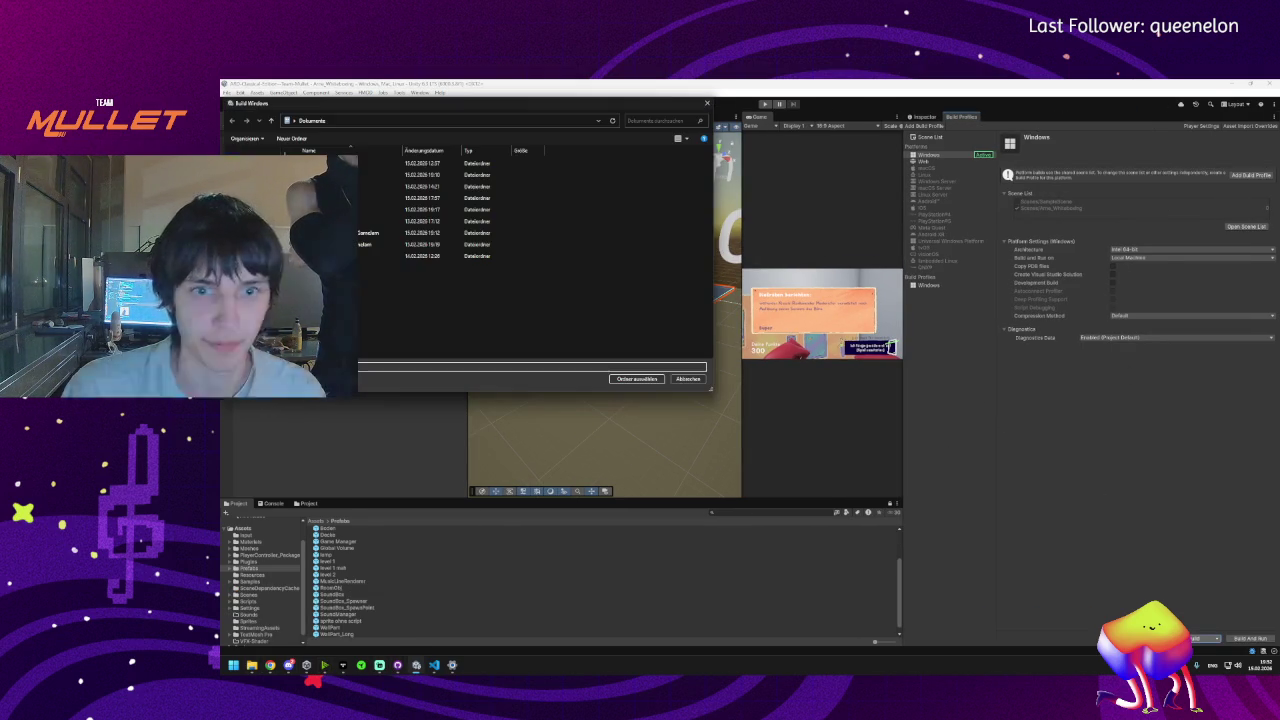
{"action": "right_click", "coordinate": [360, 320]}
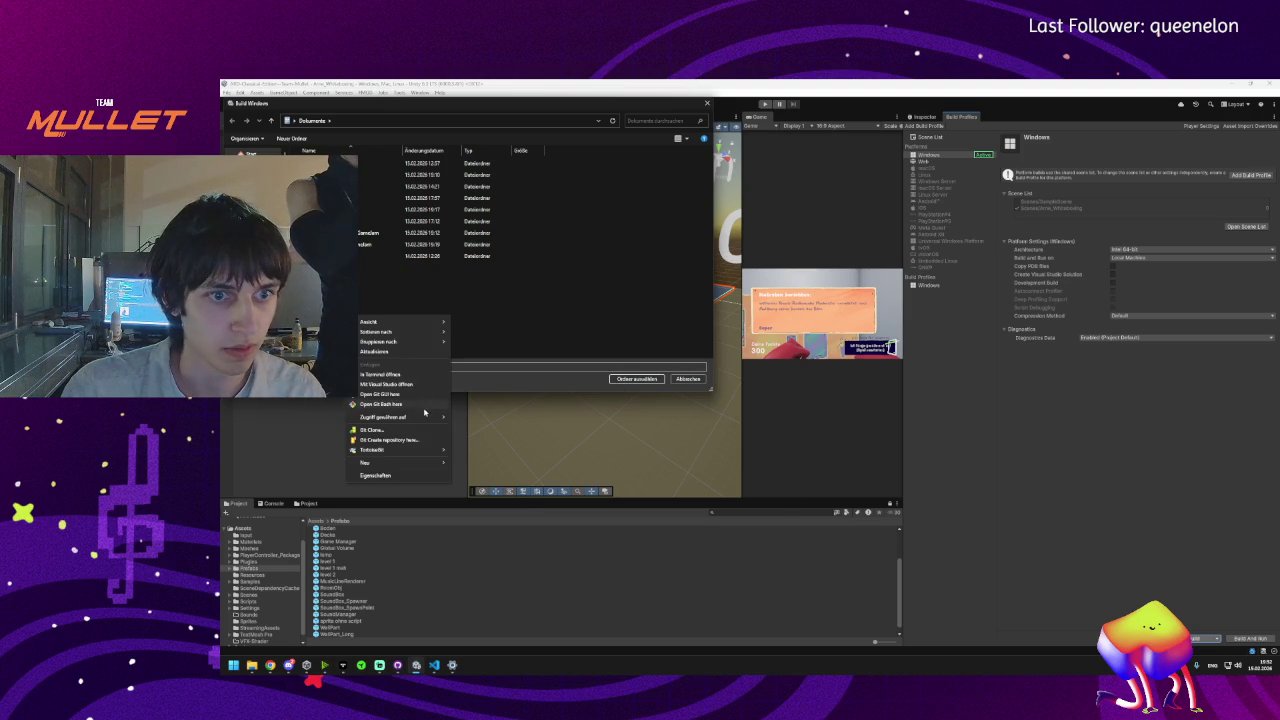
{"action": "mouse_move", "coordinate": [430, 462]}
{"action": "left_click", "coordinate": [487, 464]}
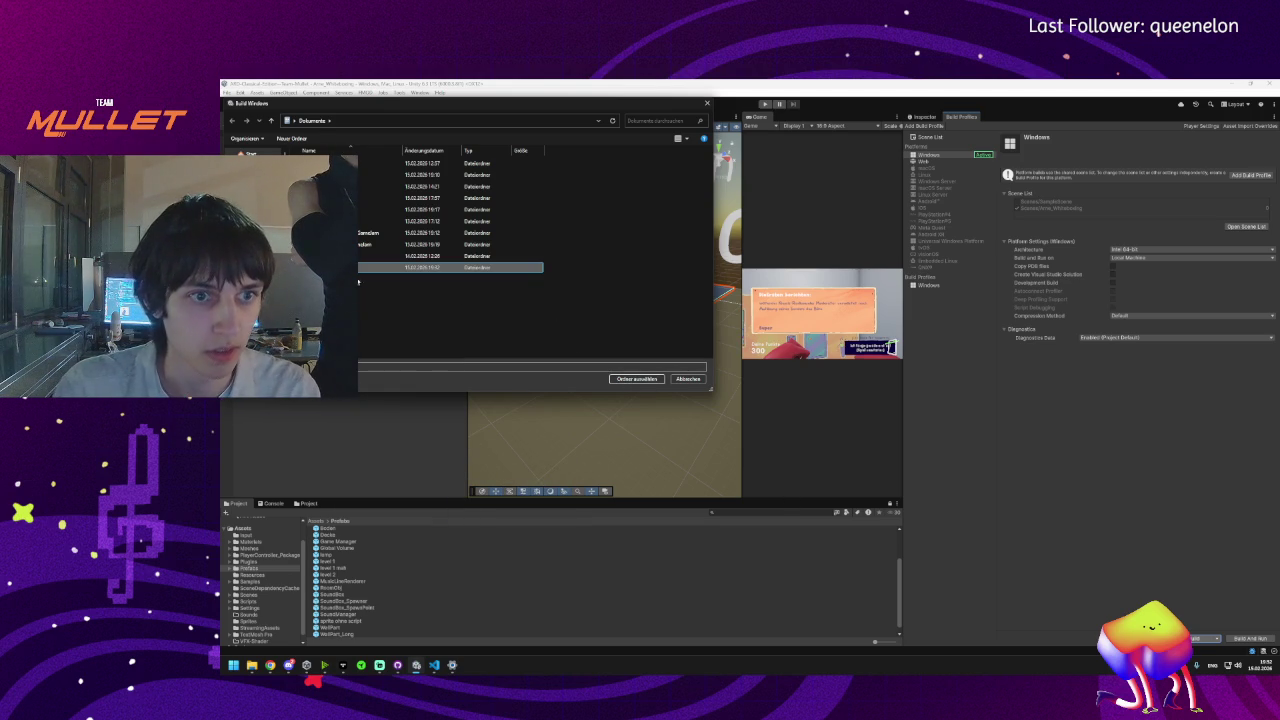
{"action": "left_click", "coordinate": [637, 379]}
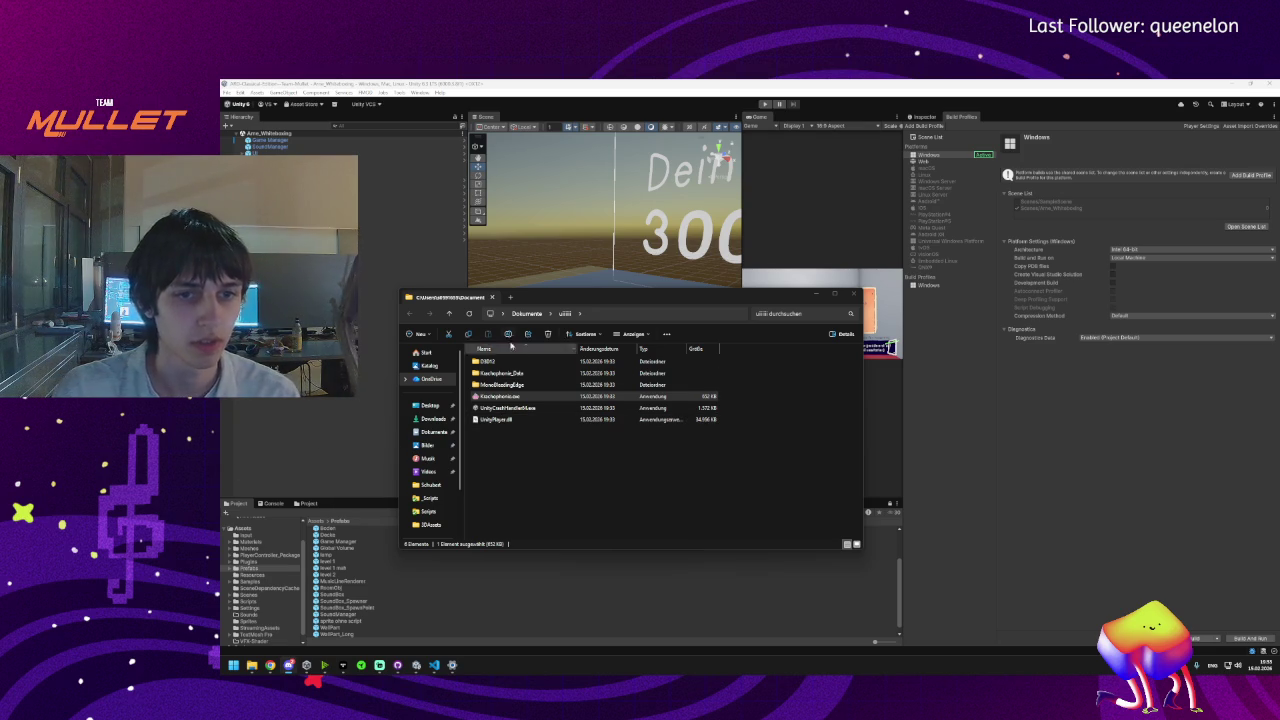
- Go up to Documents and compress the uiiii folder into a ZIP file
{"action": "key", "text": "alt+Up"}
{"action": "left_click", "coordinate": [500, 445]}
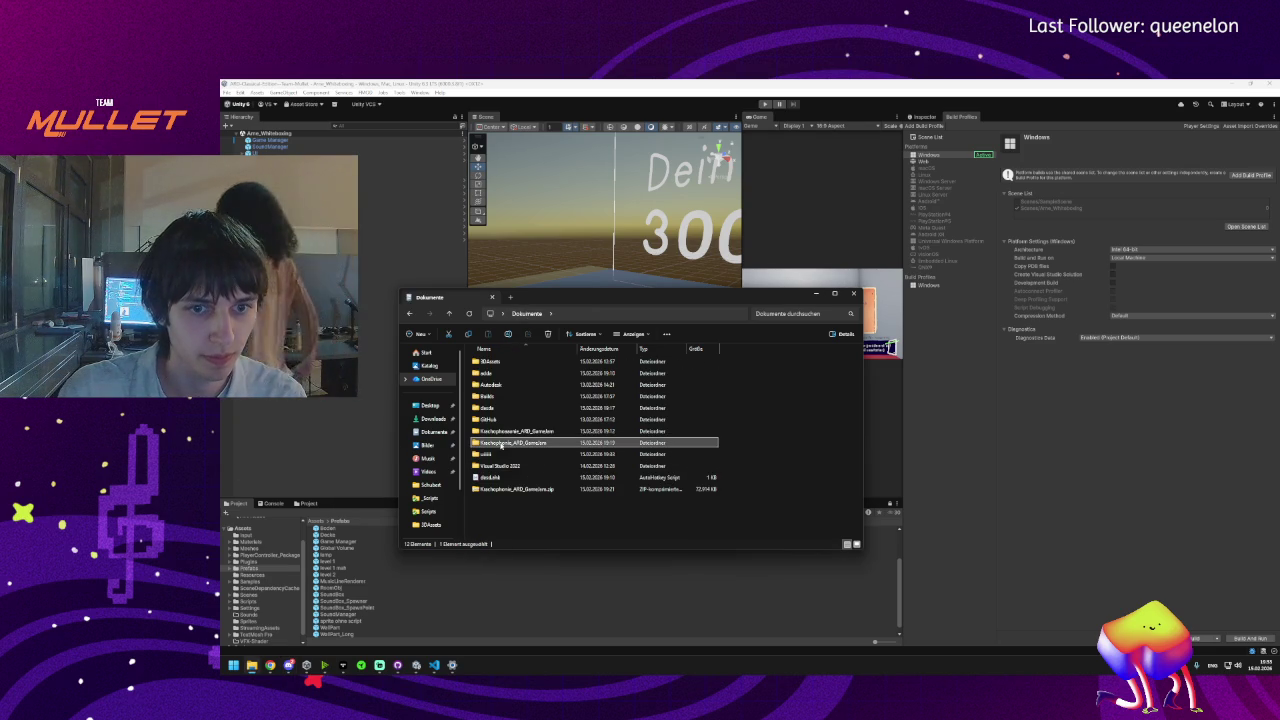
{"action": "left_click", "coordinate": [486, 456]}
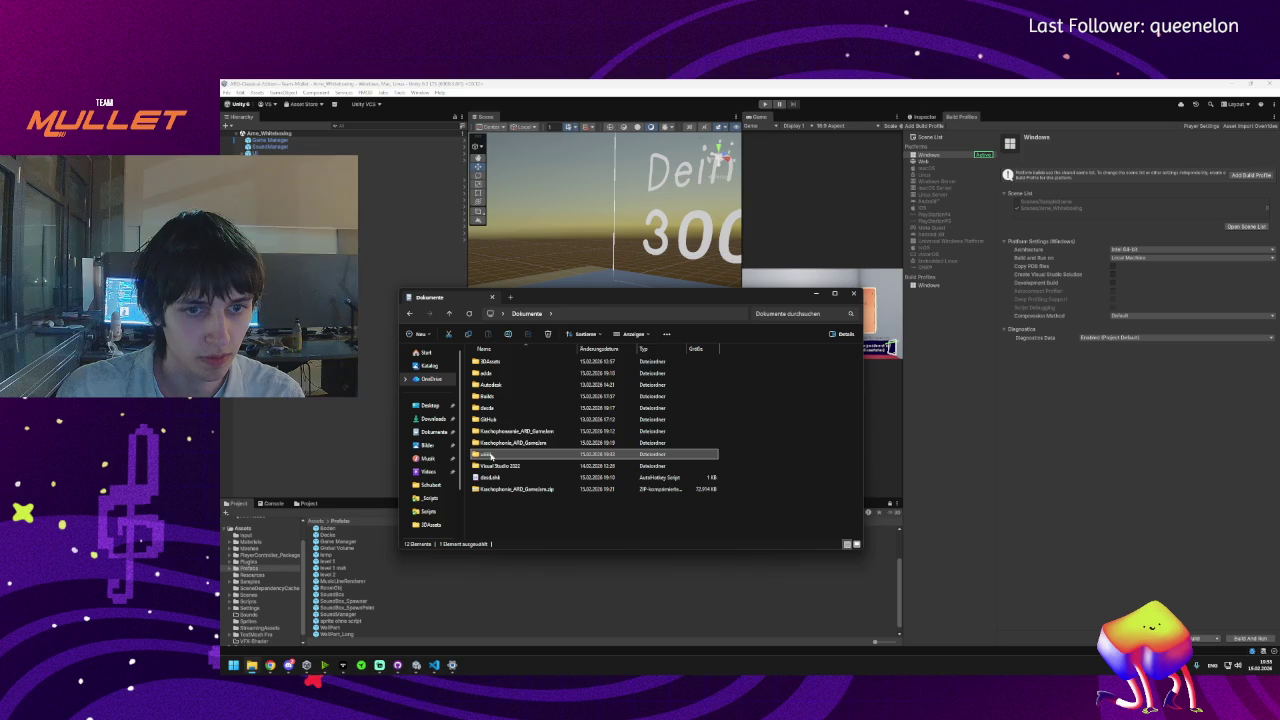
{"action": "right_click", "coordinate": [485, 457]}
{"action": "mouse_move", "coordinate": [630, 385]}
{"action": "left_click", "coordinate": [673, 386]}
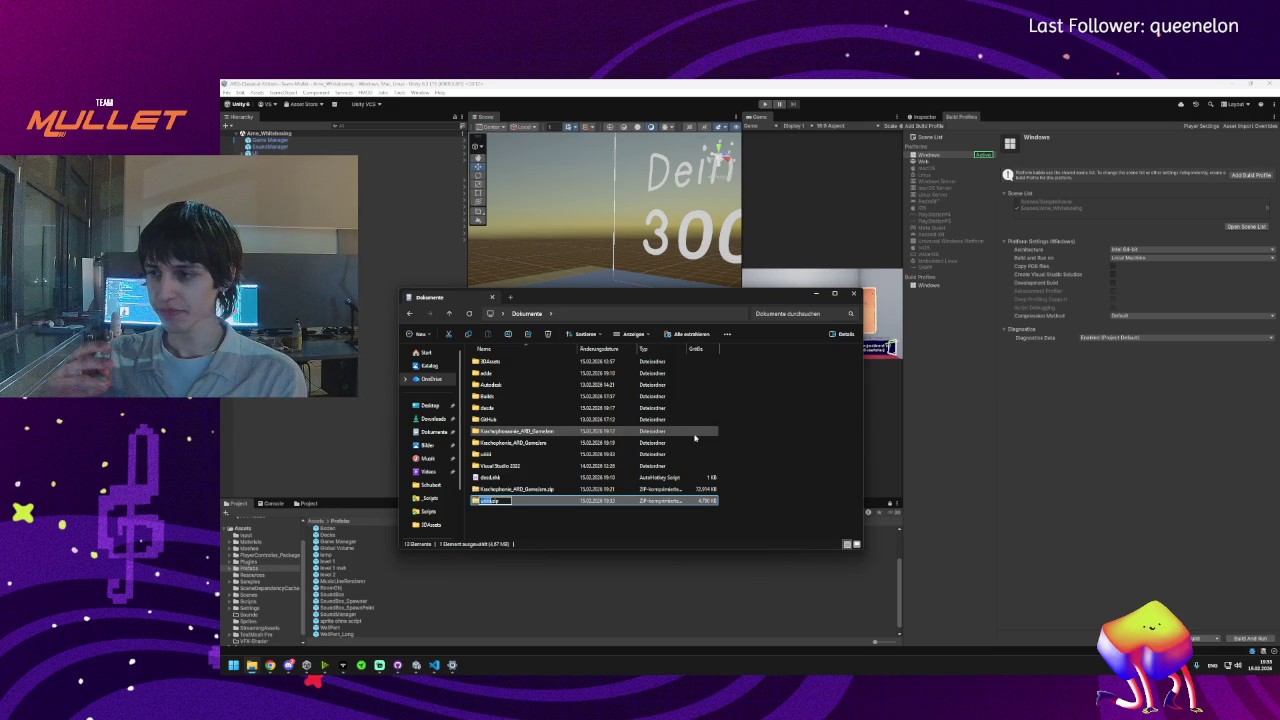
- Rename the zip with the pasted game-jam project name and select the archive
{"action": "key", "text": "ctrl+v"}
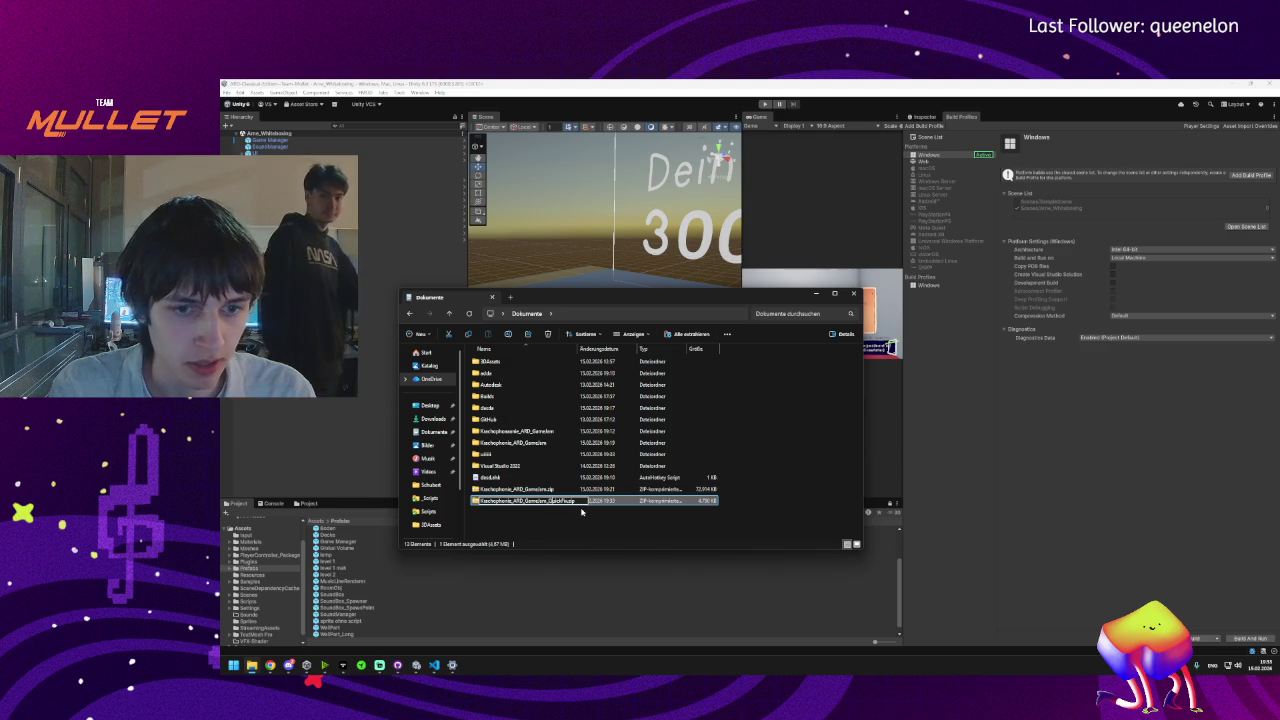
{"action": "key", "text": "Return"}
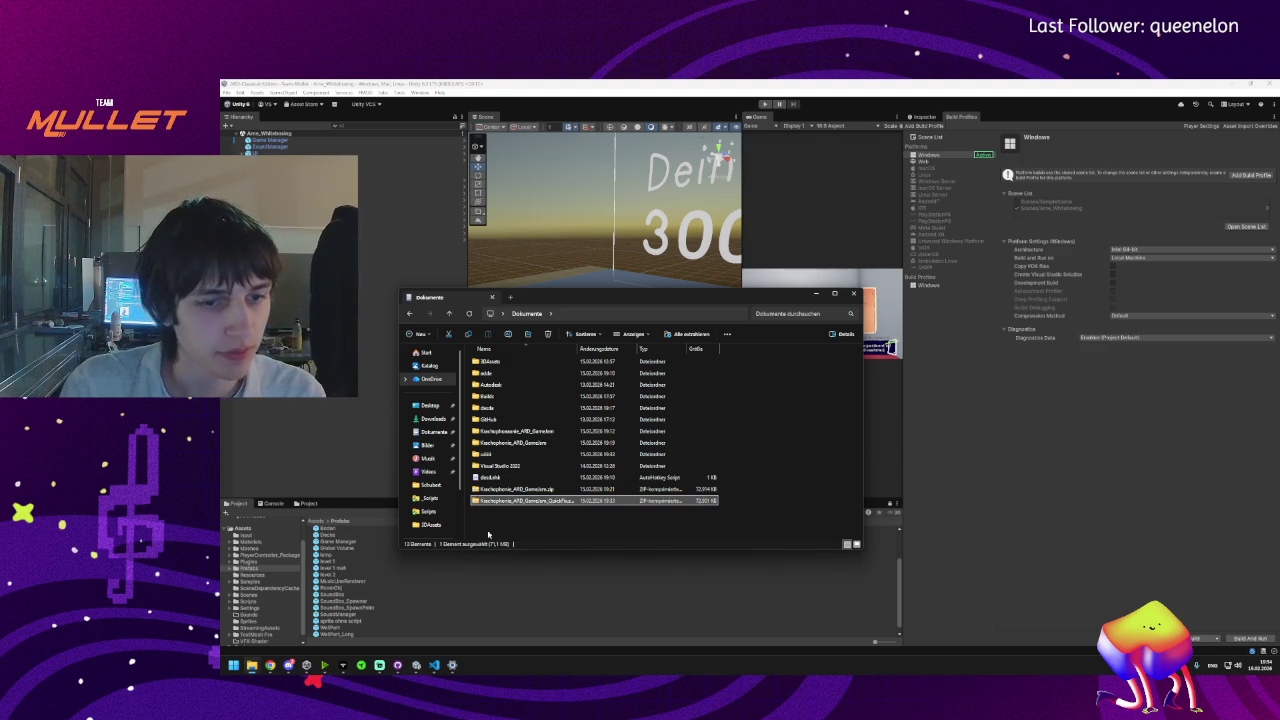
{"action": "left_click", "coordinate": [286, 667]}
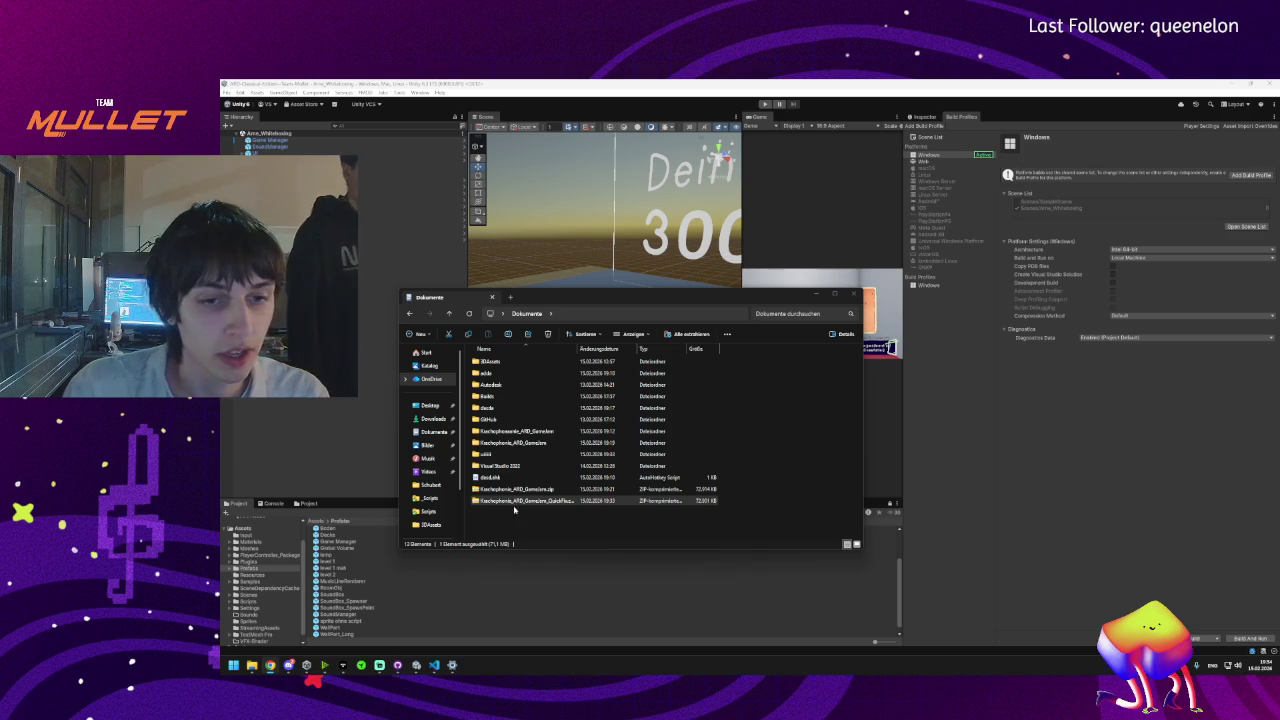
{"action": "left_click", "coordinate": [514, 510]}
{"action": "left_click", "coordinate": [524, 502]}
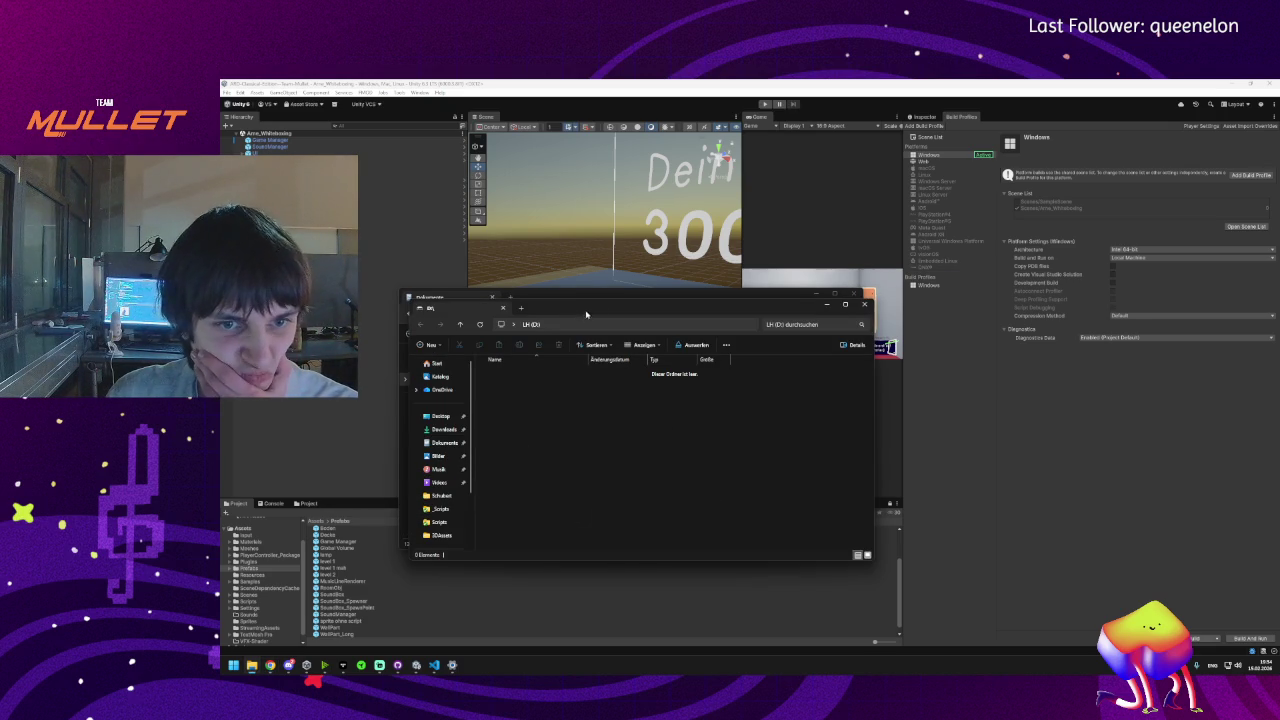
- Copy the QuickFix zip onto the LH (D:) drive and close that window
{"action": "left_click_drag", "start_coordinate": [586, 315], "coordinate": [876, 209]}
{"action": "left_click", "coordinate": [511, 503]}
{"action": "mouse_move", "coordinate": [511, 503]}
{"action": "left_mouse_down"}
{"action": "mouse_move", "coordinate": [966, 360]}
{"action": "mouse_move", "coordinate": [930, 300]}
{"action": "left_mouse_up"}
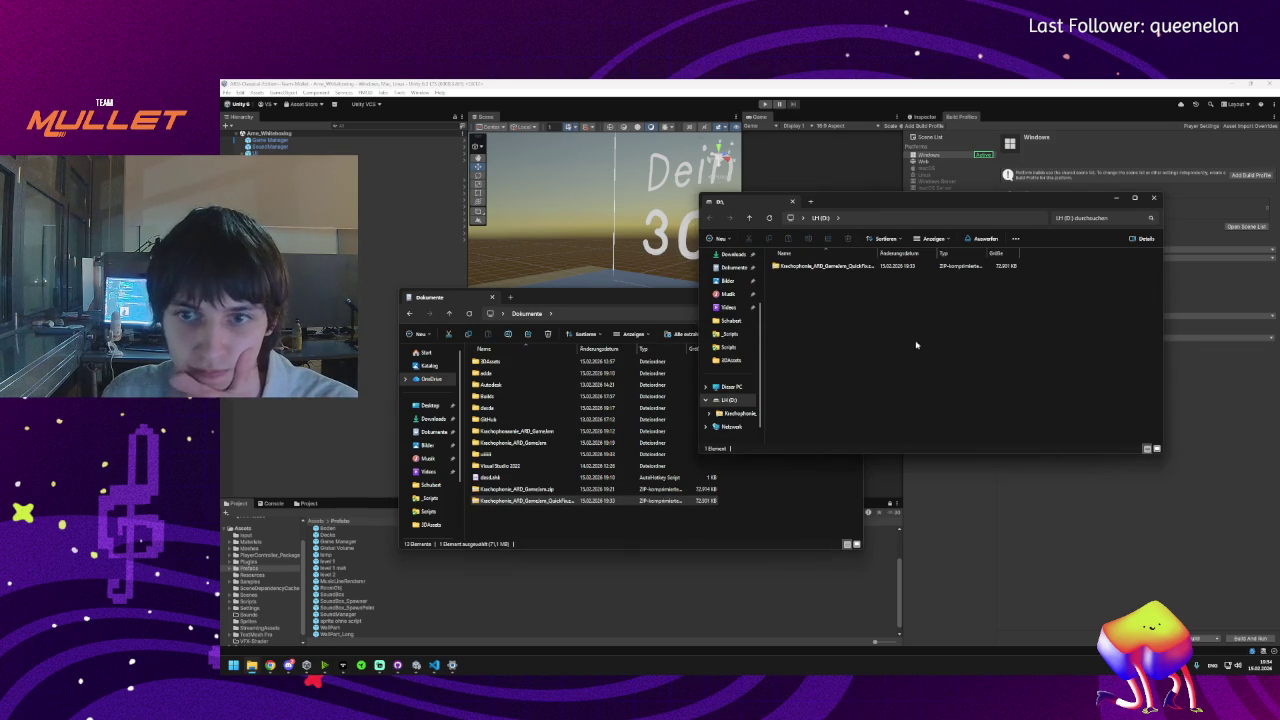
{"action": "left_click", "coordinate": [1152, 199]}
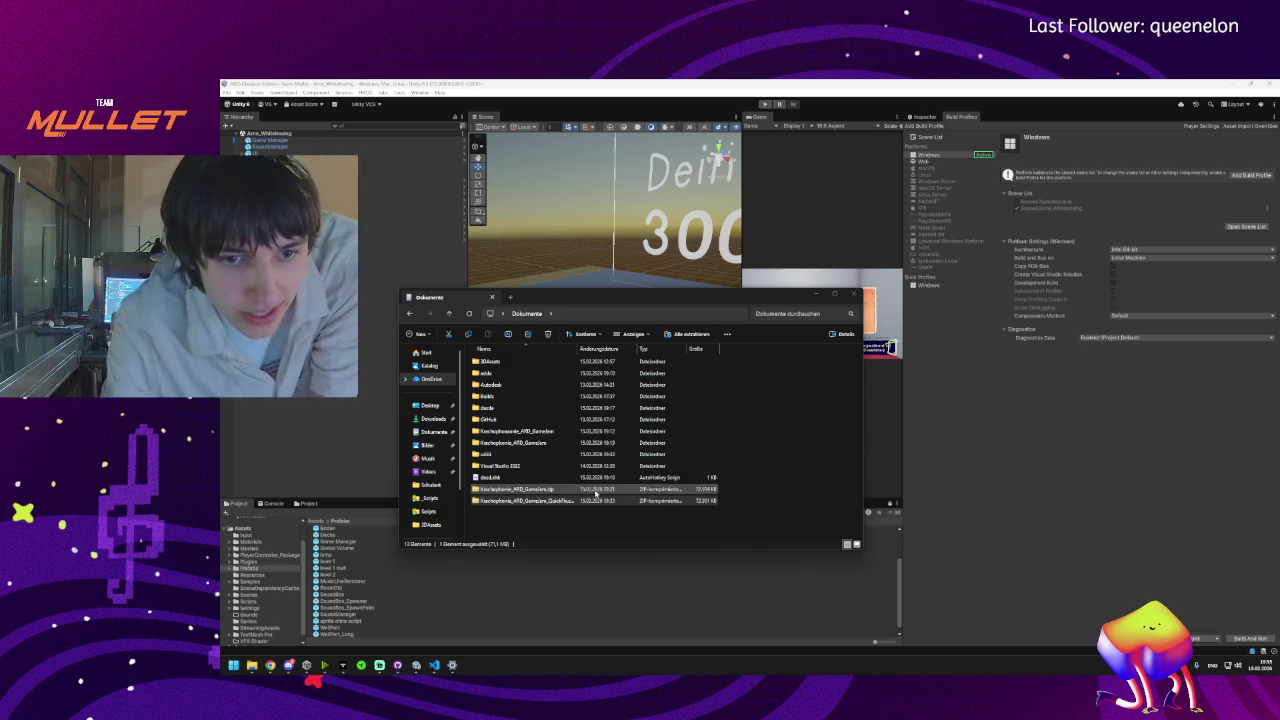
- Extract the zip, open the ultii folder, and launch Krachophonie.exe
{"action": "right_click", "coordinate": [505, 502]}
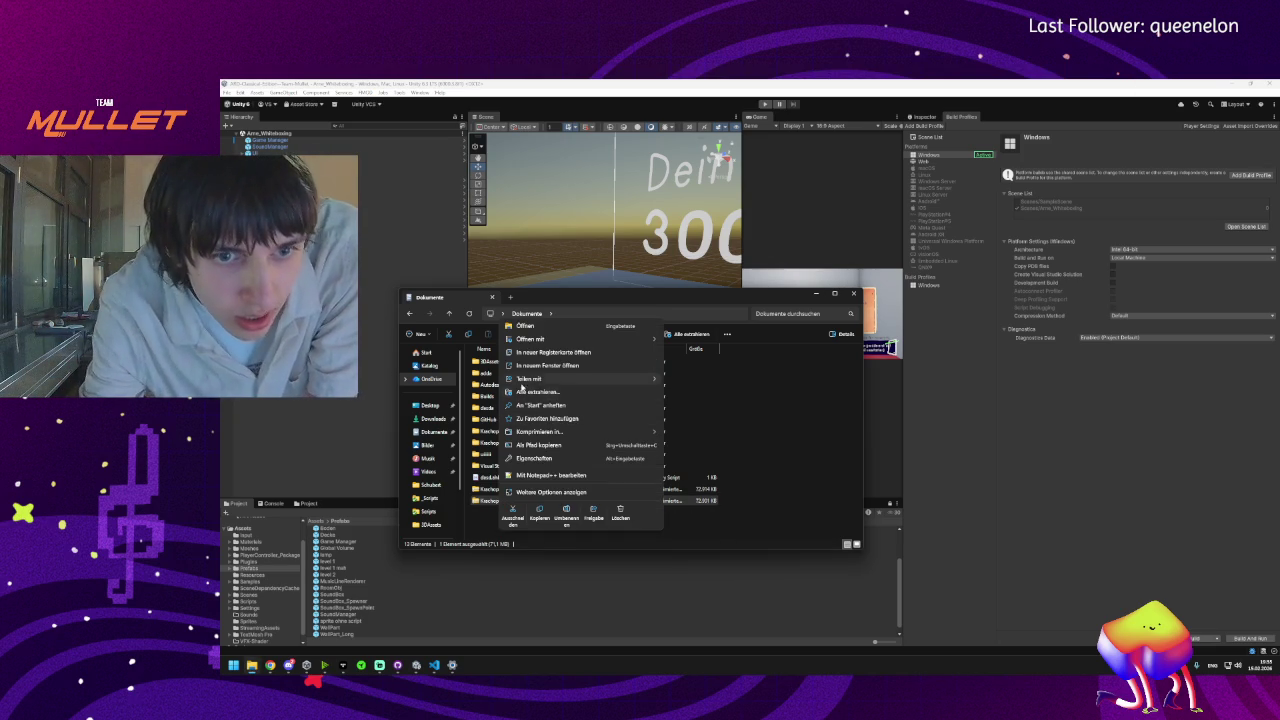
{"action": "left_click", "coordinate": [522, 392]}
{"action": "left_click", "coordinate": [816, 452]}
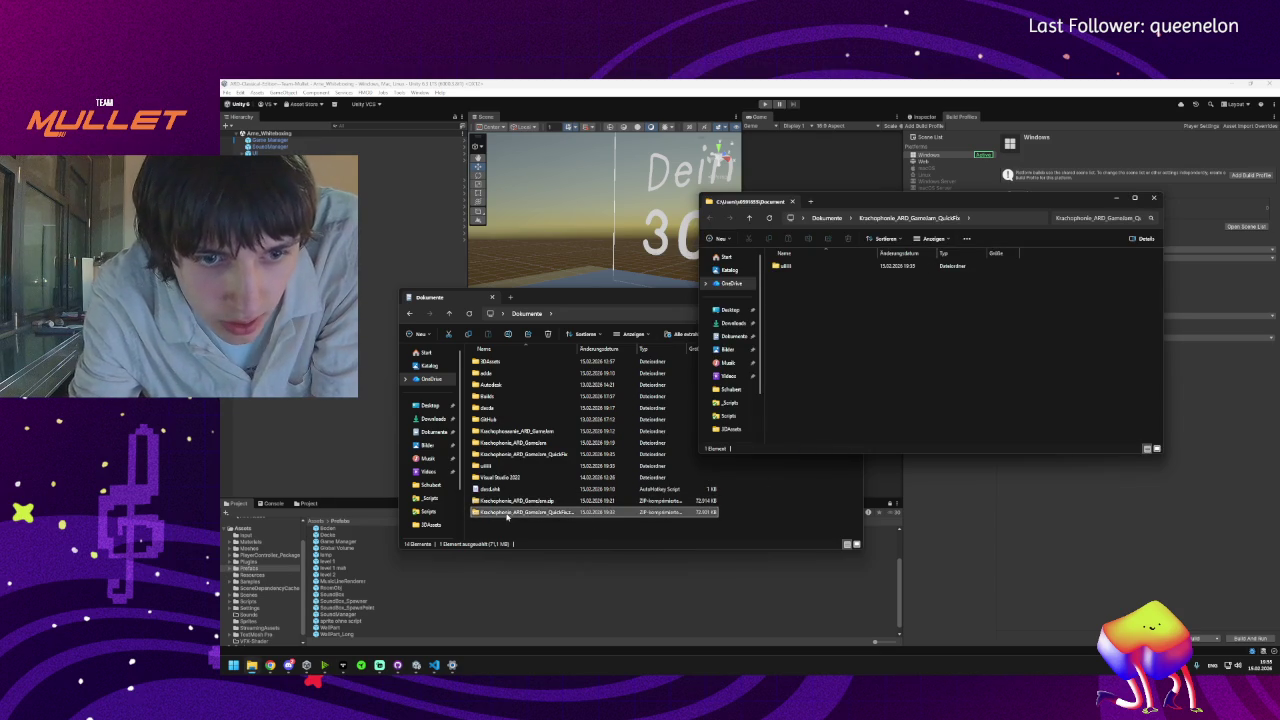
{"action": "left_click", "coordinate": [516, 514]}
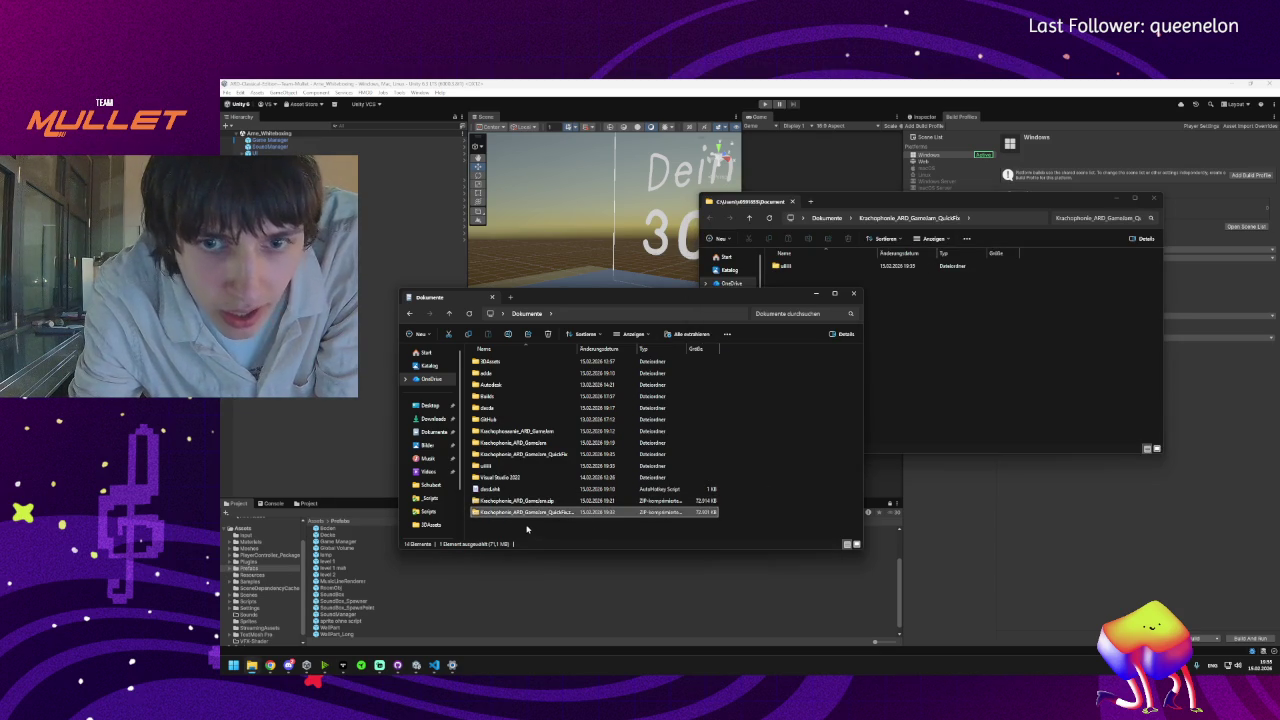
{"action": "left_click", "coordinate": [785, 266]}
{"action": "double_click", "coordinate": [785, 266]}
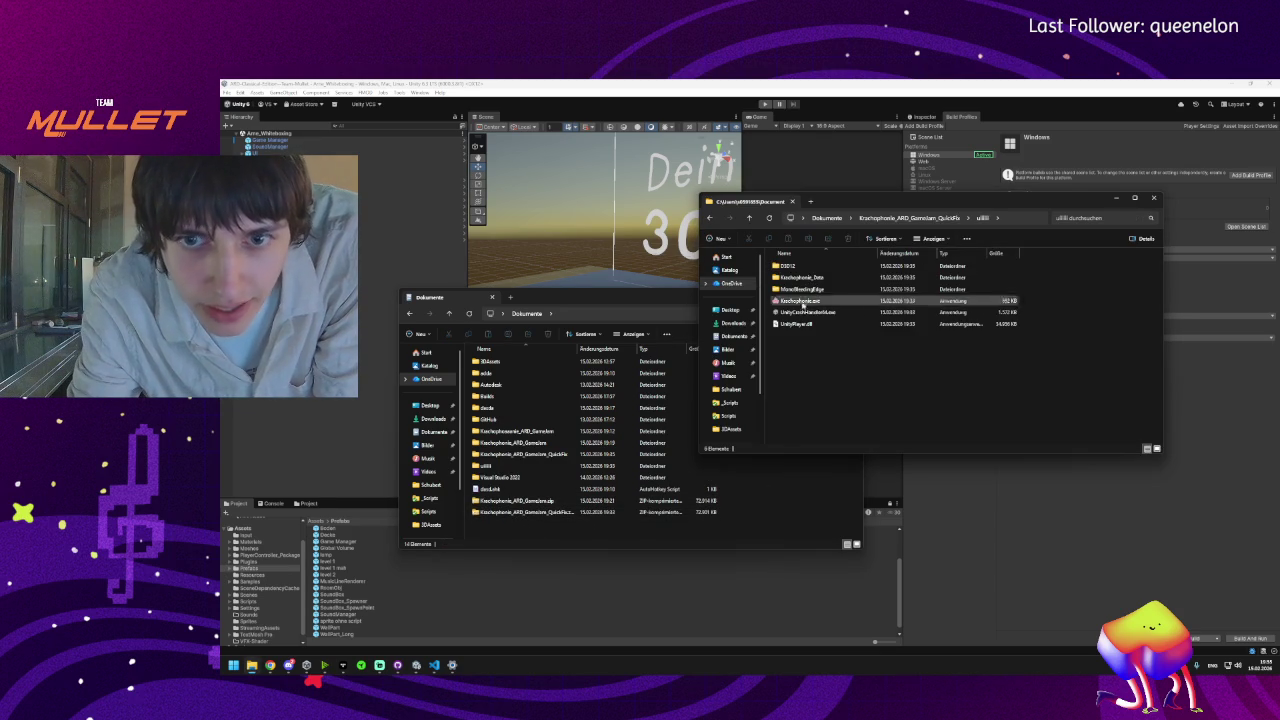
{"action": "left_click", "coordinate": [800, 302]}
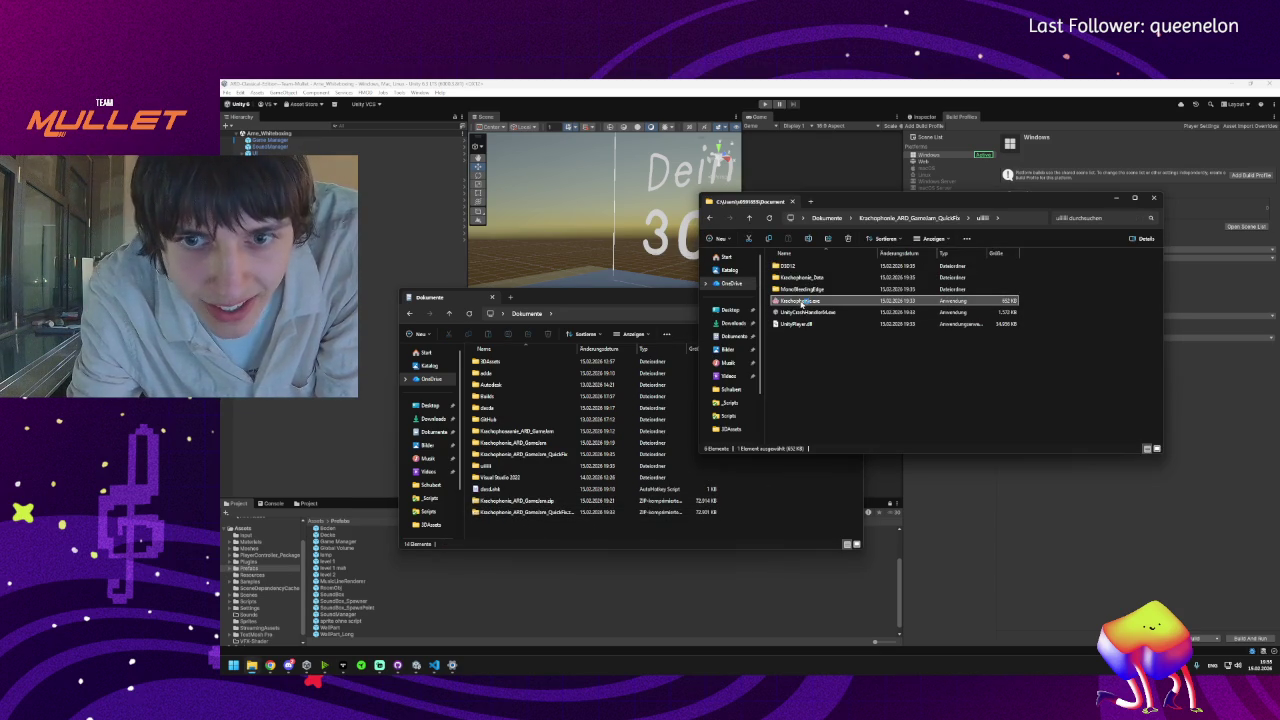
{"action": "double_click", "coordinate": [800, 302]}
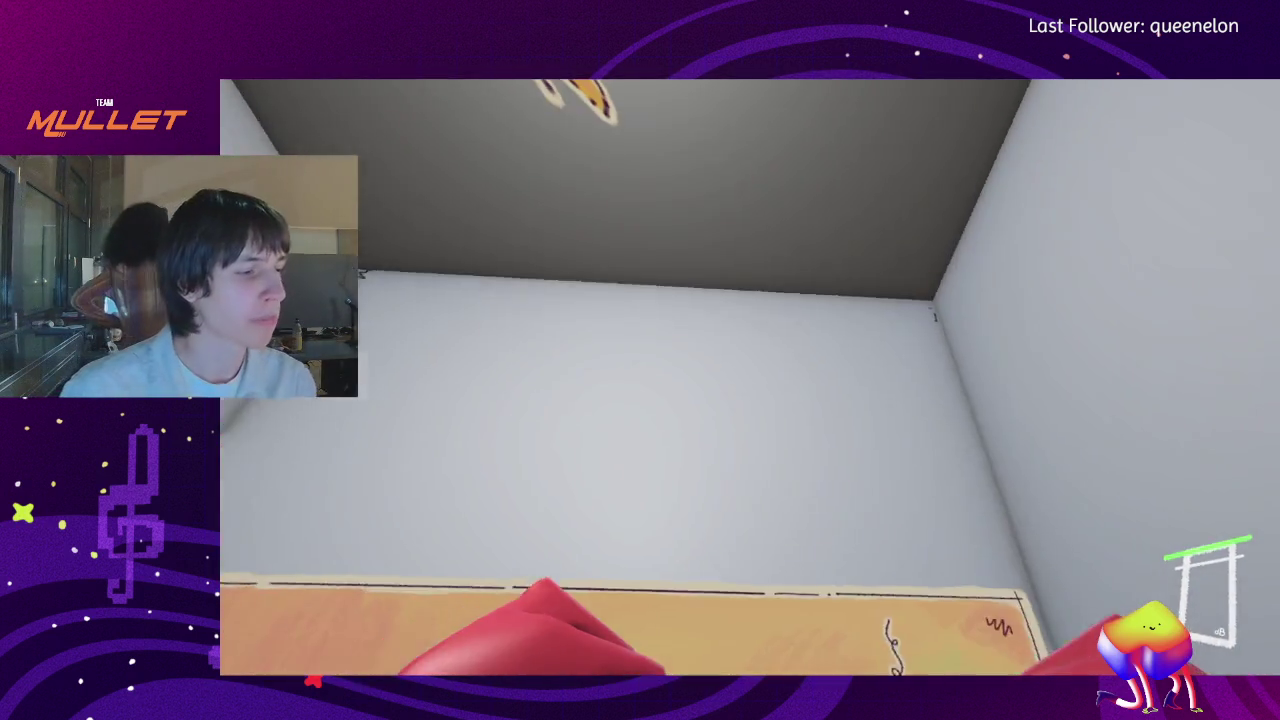
- Dismiss the Start menu and sound options, and turn toward the ON AIR door
{"action": "key", "text": "super"}
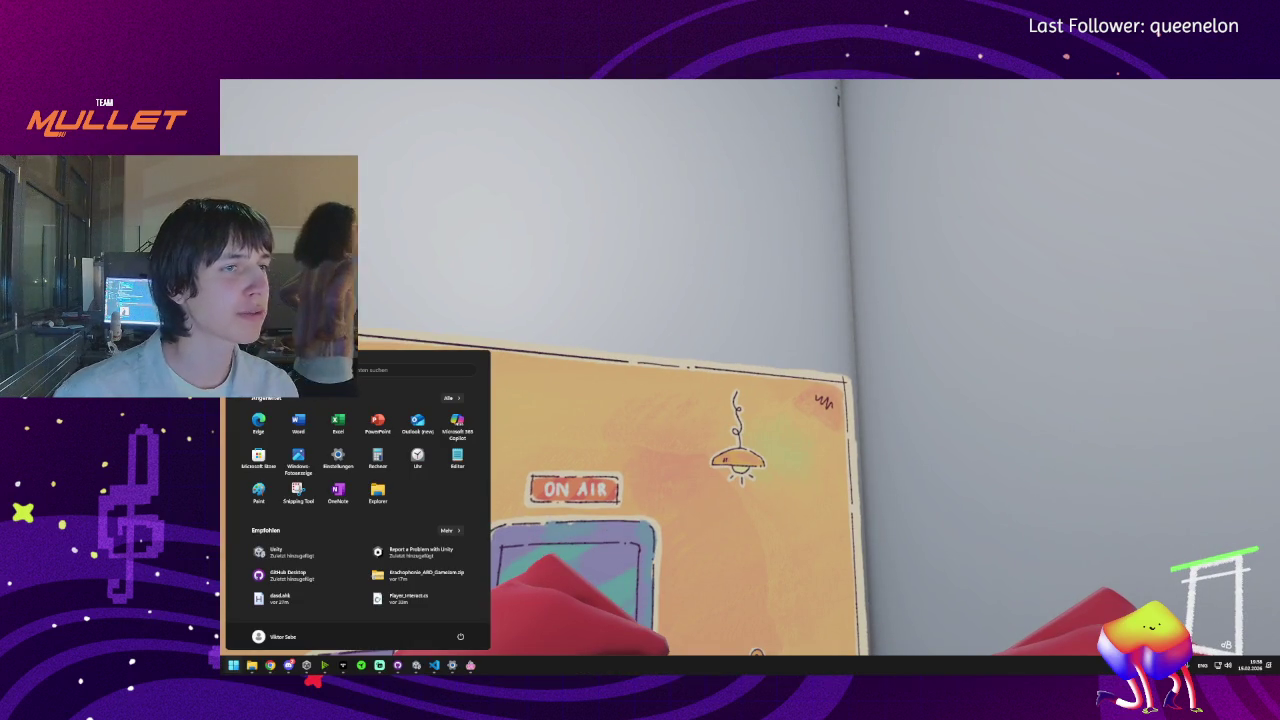
{"action": "key", "text": "super"}
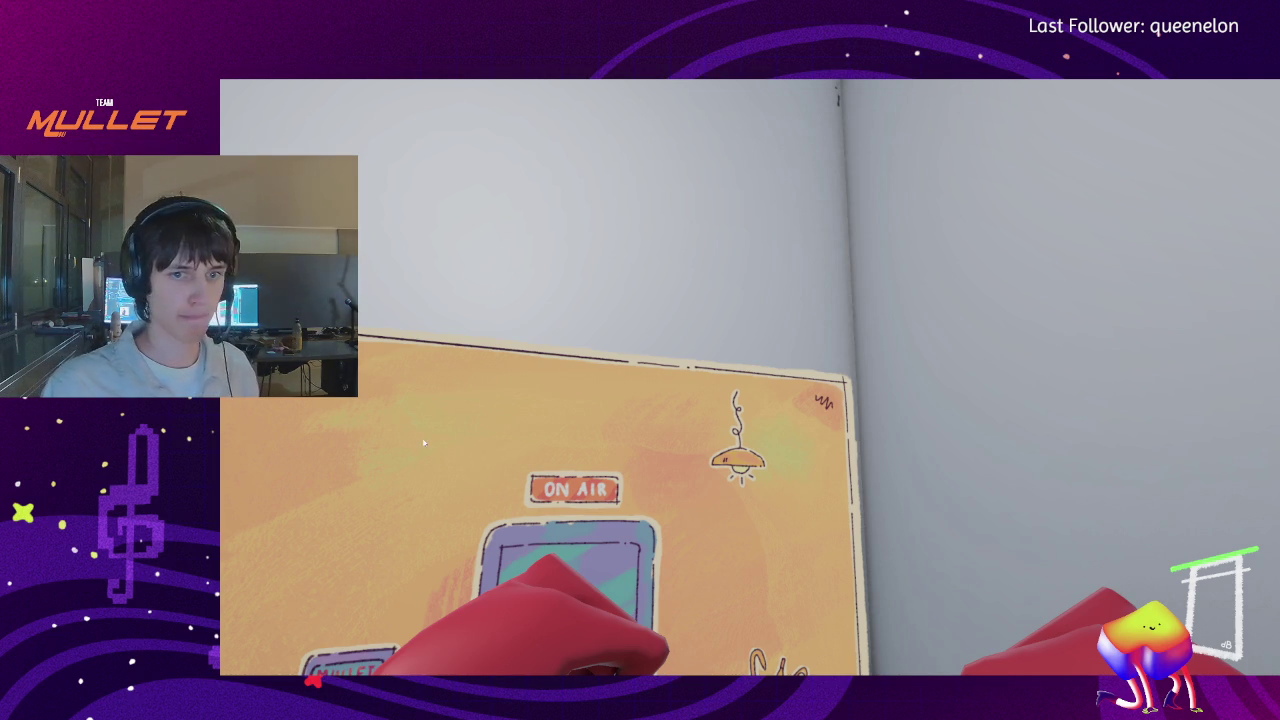
{"action": "key", "text": "s"}
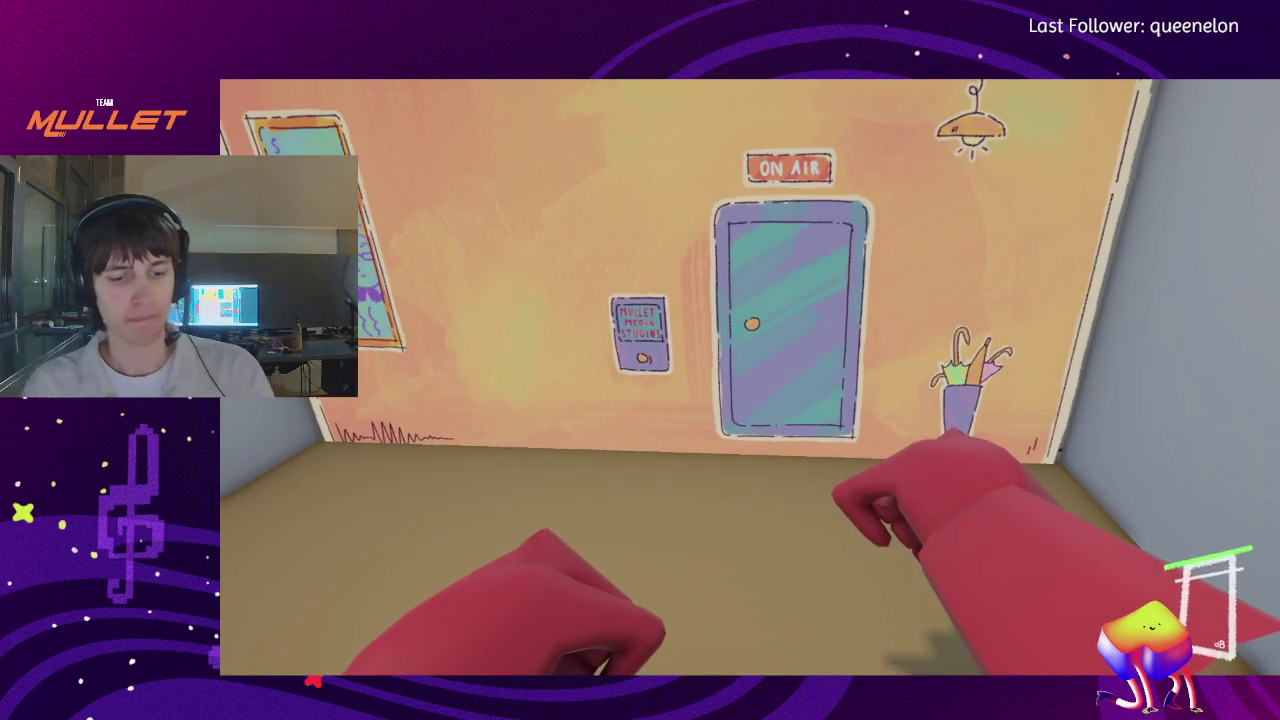
{"action": "key", "text": "super"}
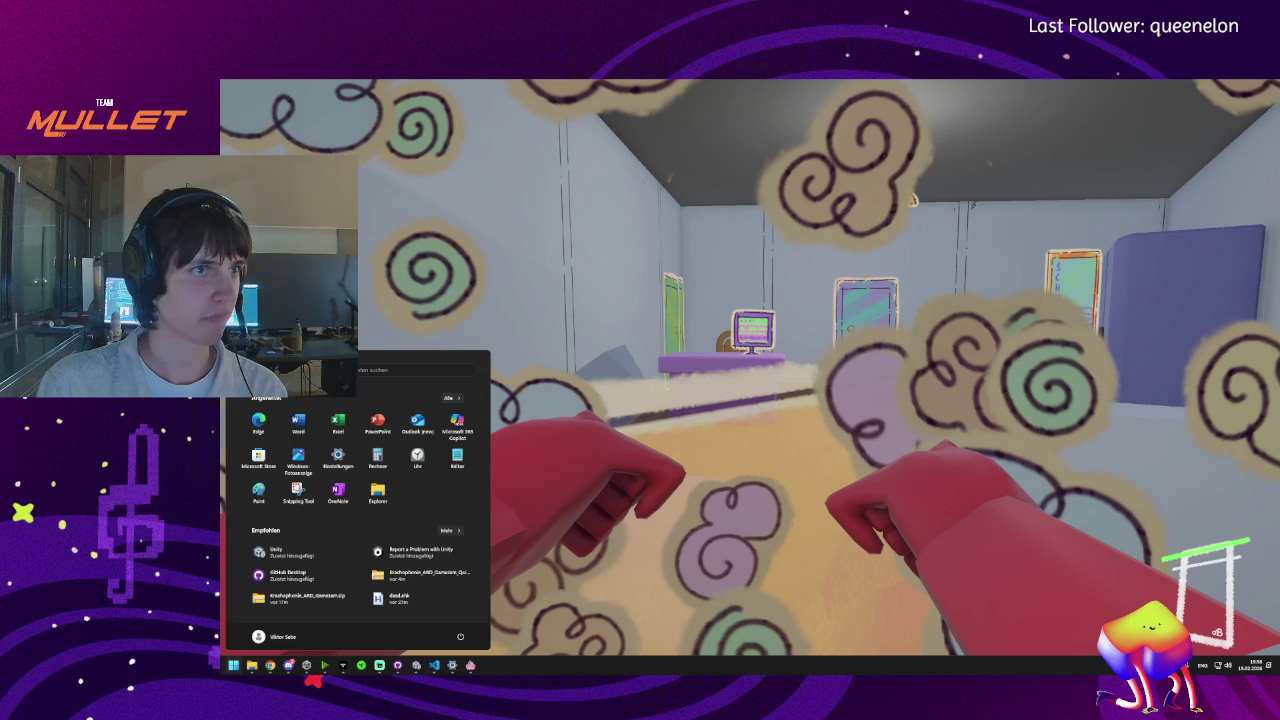
{"action": "key", "text": "super"}
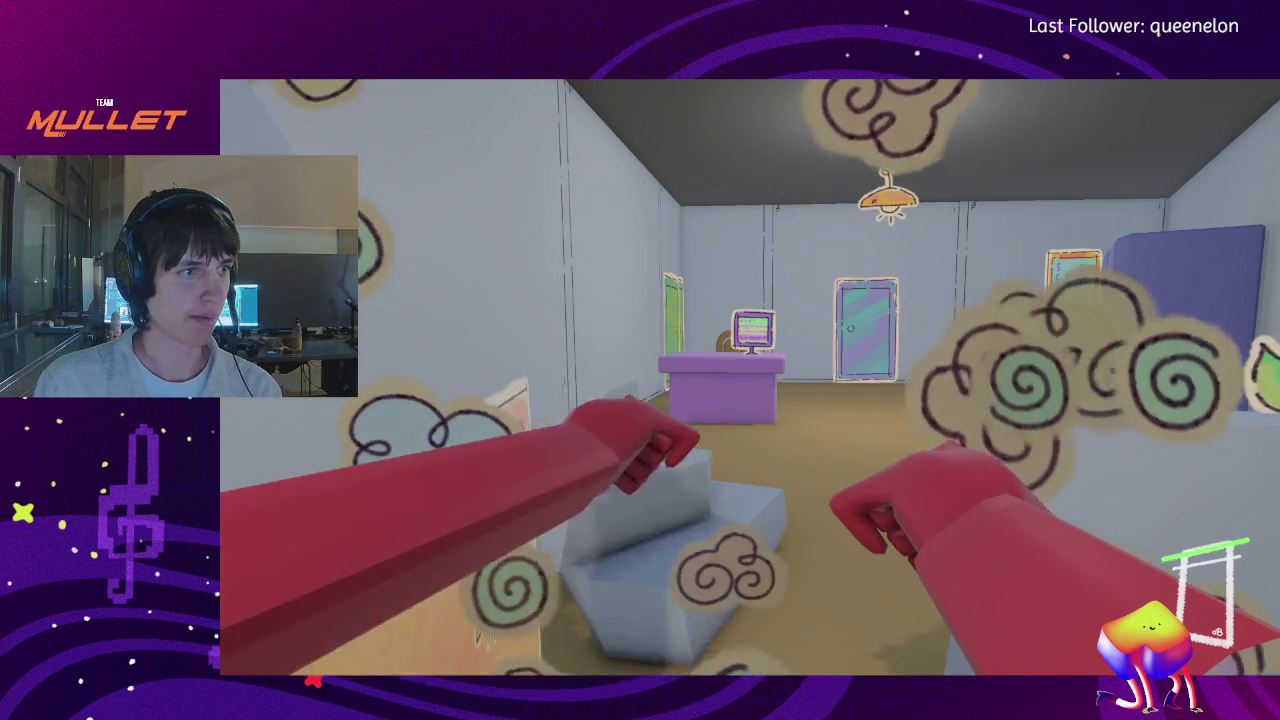
{"action": "key", "text": "super"}
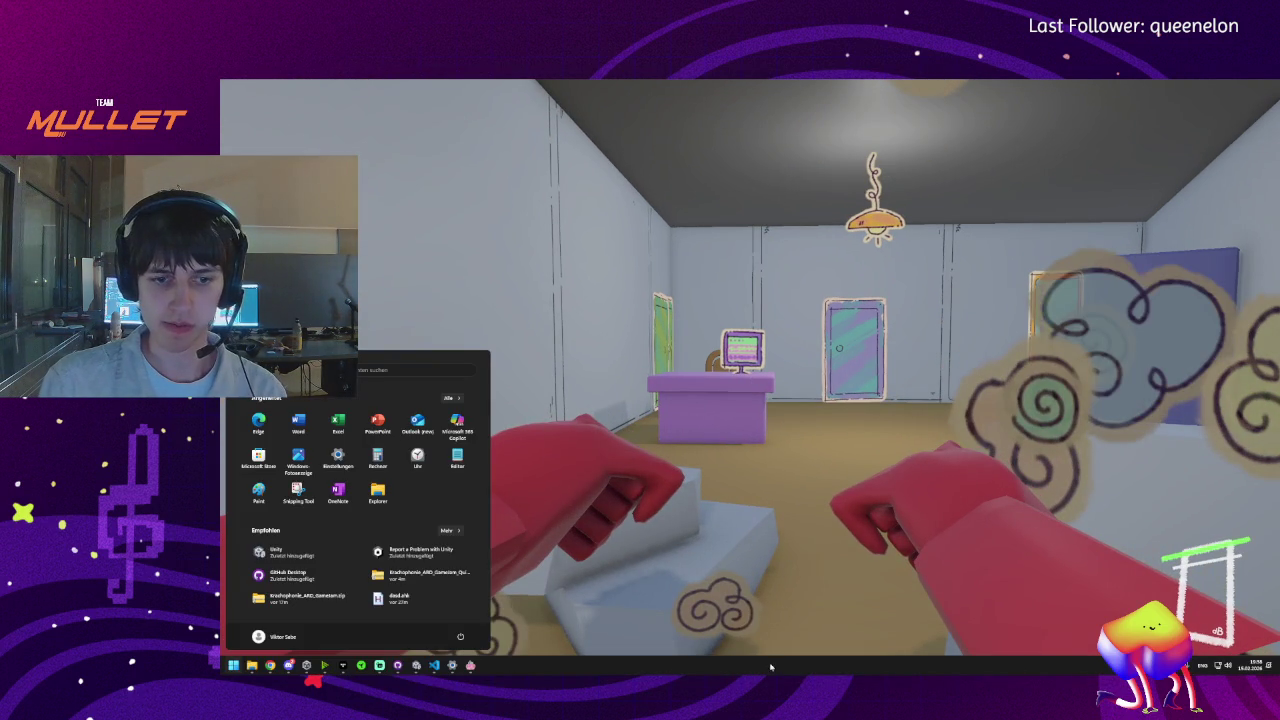
{"action": "right_click", "coordinate": [1228, 665]}
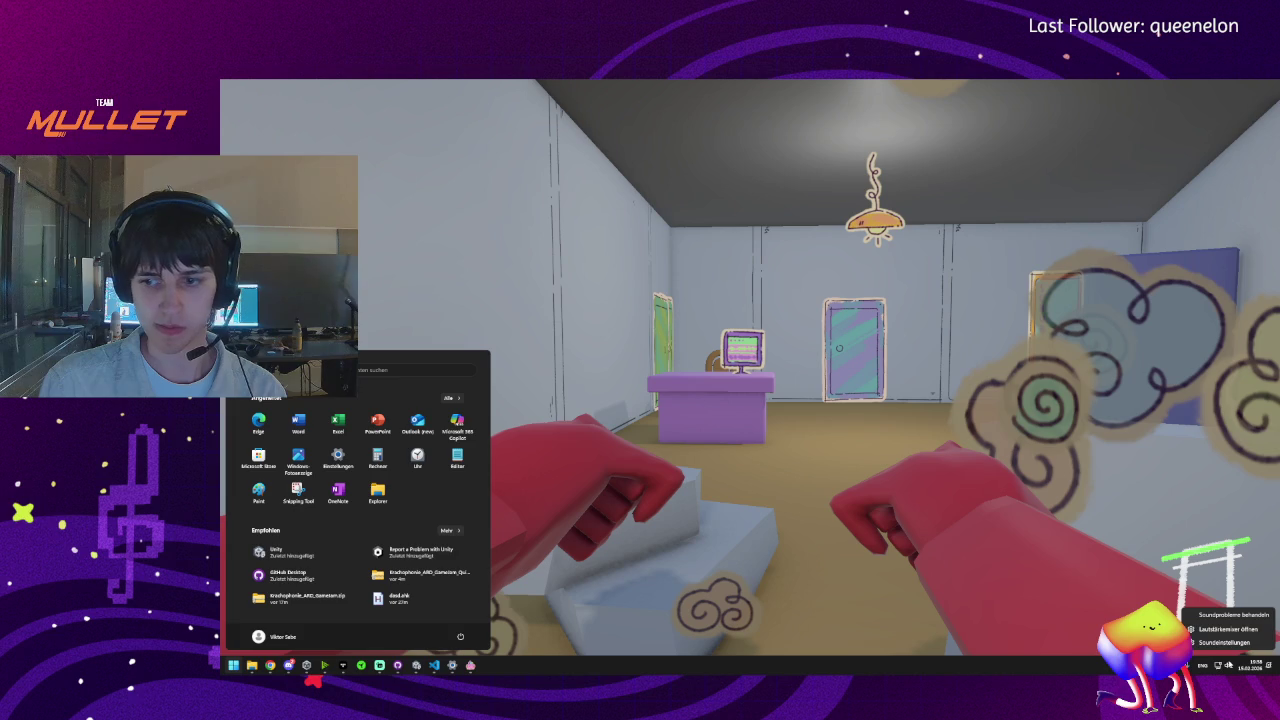
{"action": "left_click", "coordinate": [1226, 630]}
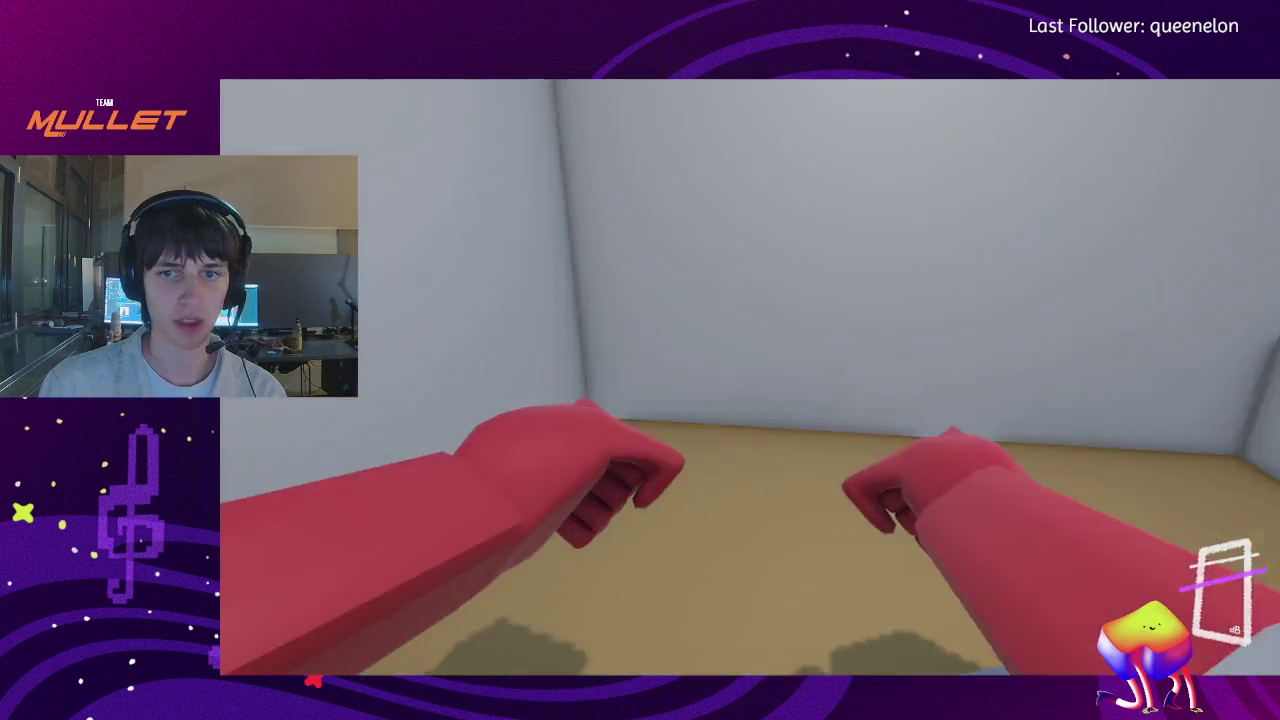
- Smash the green door, nearby objects and the final console to win with 500 points
{"action": "key", "text": "w"}
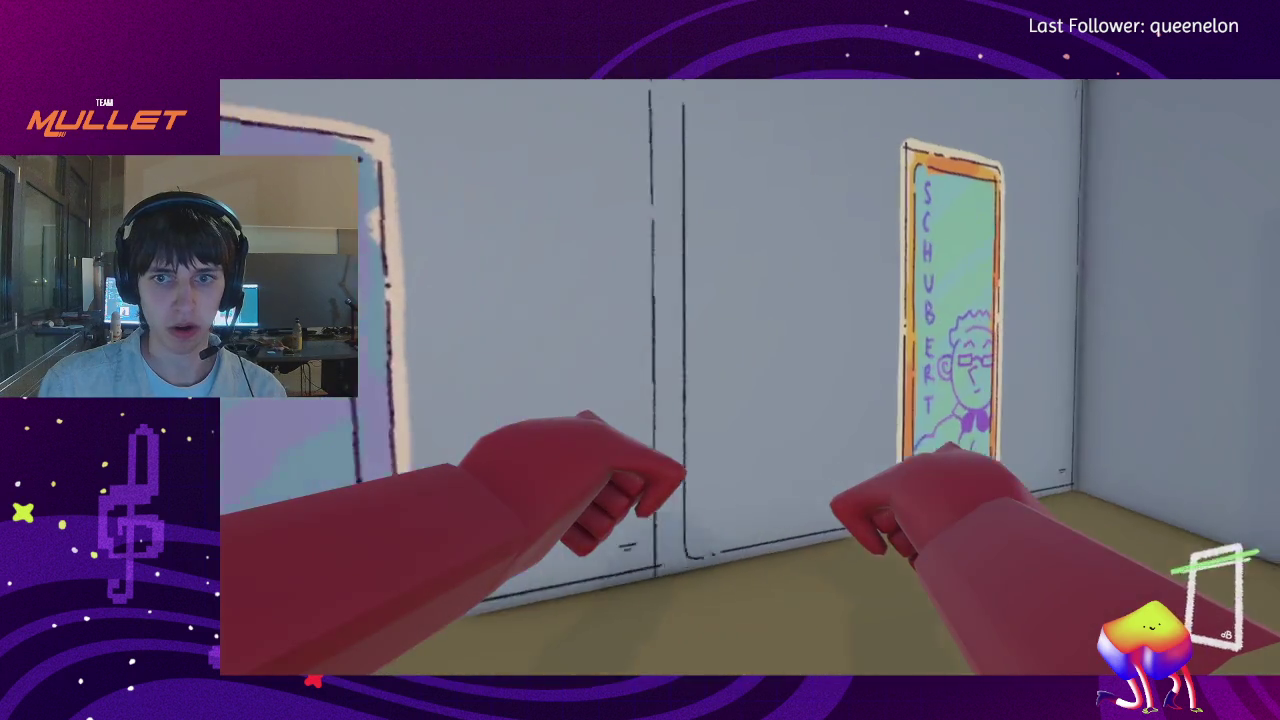
{"action": "left_click", "coordinate": [640, 360]}
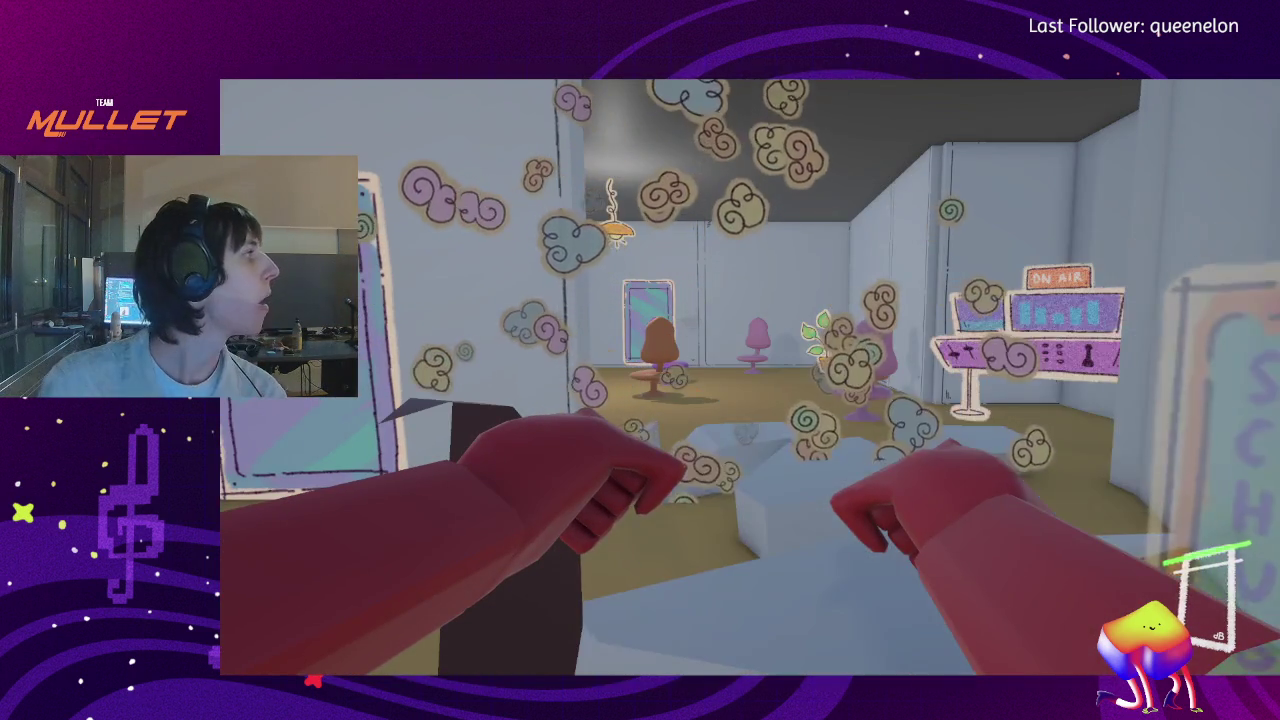
{"action": "key", "text": "w"}
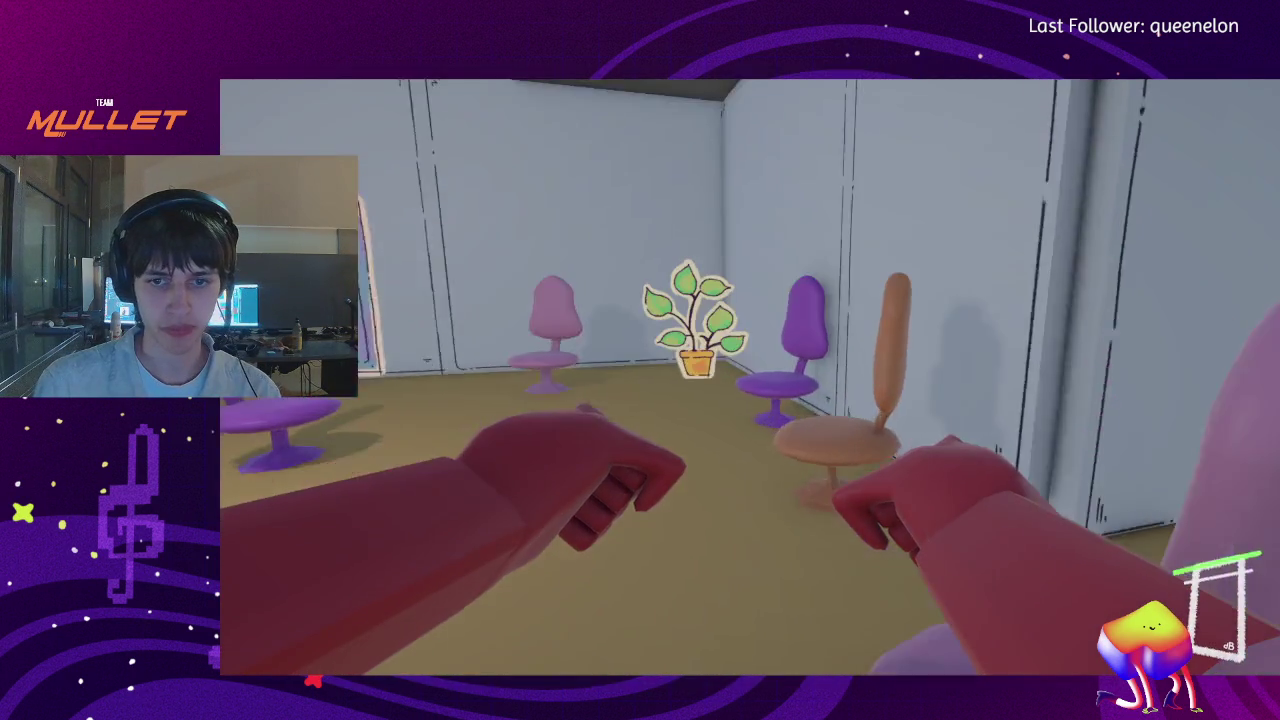
{"action": "left_click", "coordinate": [640, 360]}
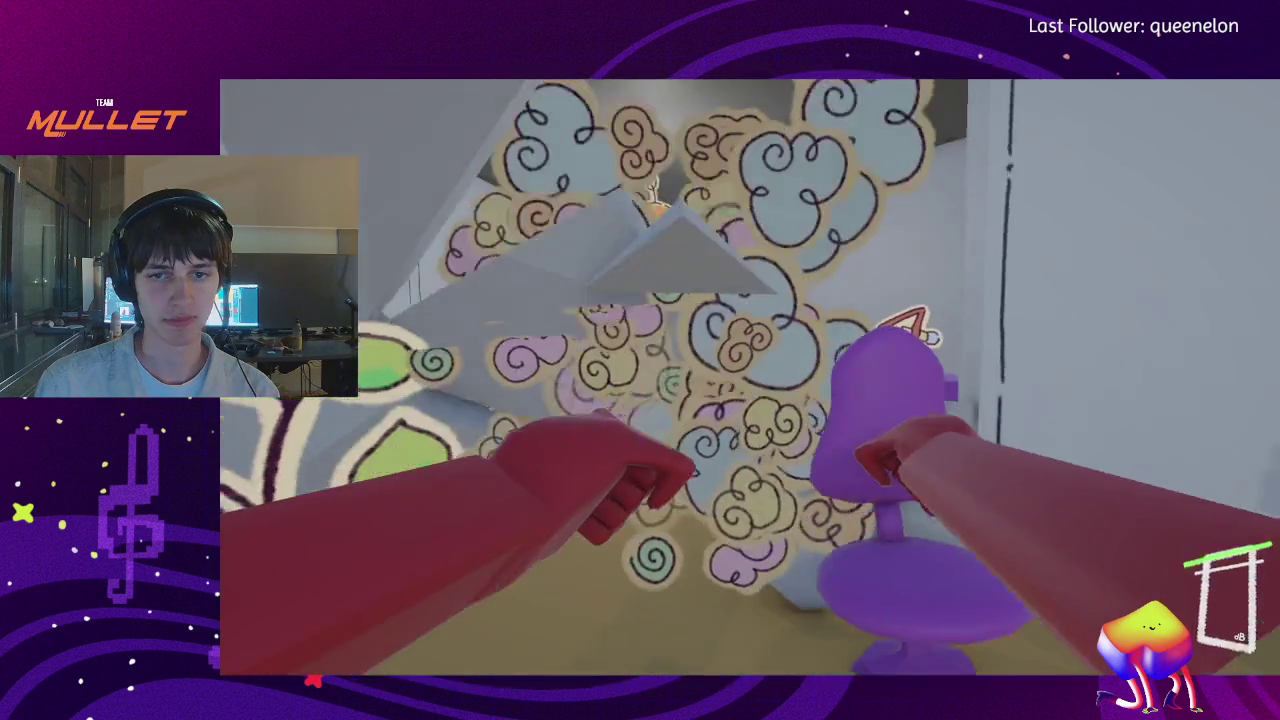
{"action": "key", "text": "w"}
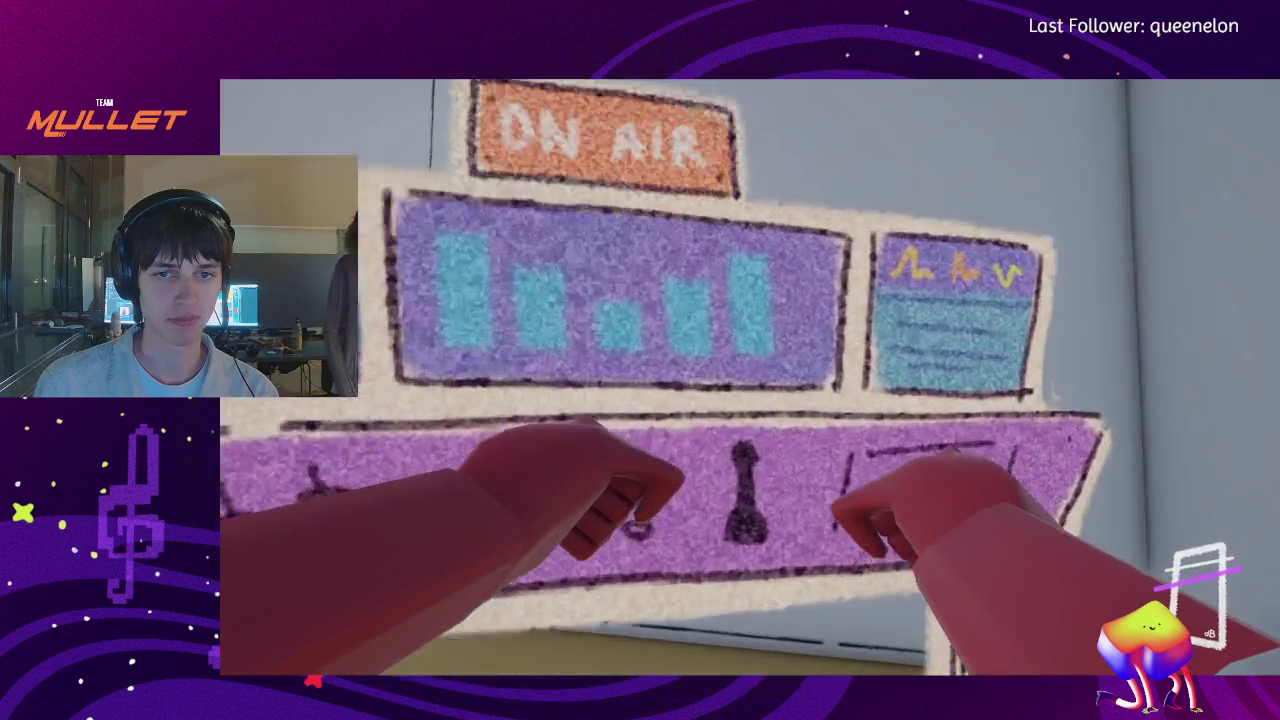
{"action": "left_click", "coordinate": [640, 360]}
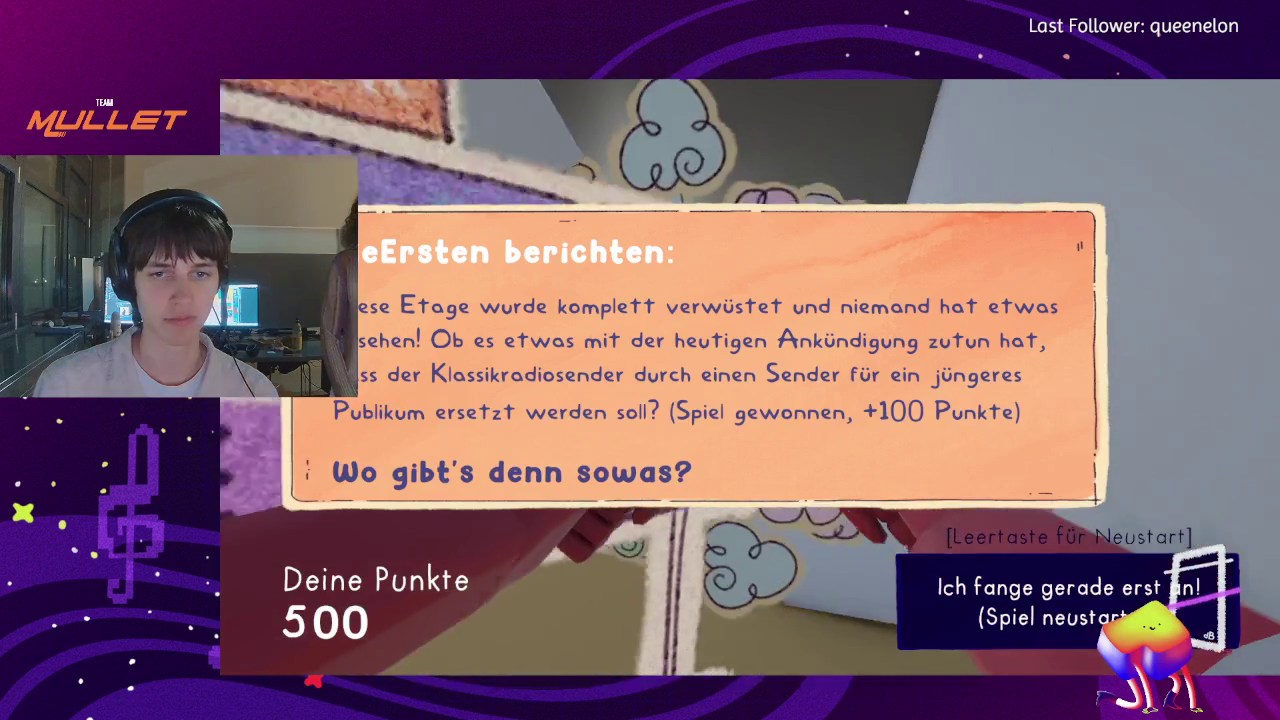
- Restart the round, throw a punch, and walk past the purple desk to the green door
{"action": "key", "text": "space"}
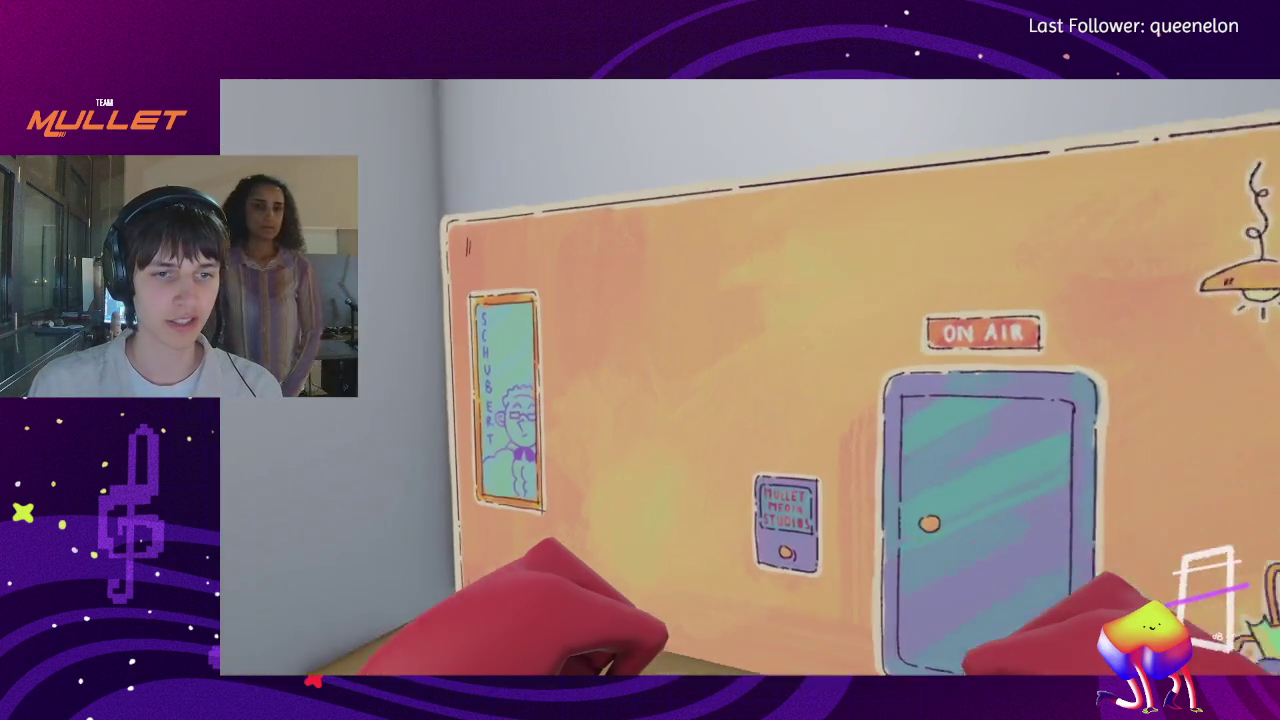
{"action": "left_click", "coordinate": [640, 360]}
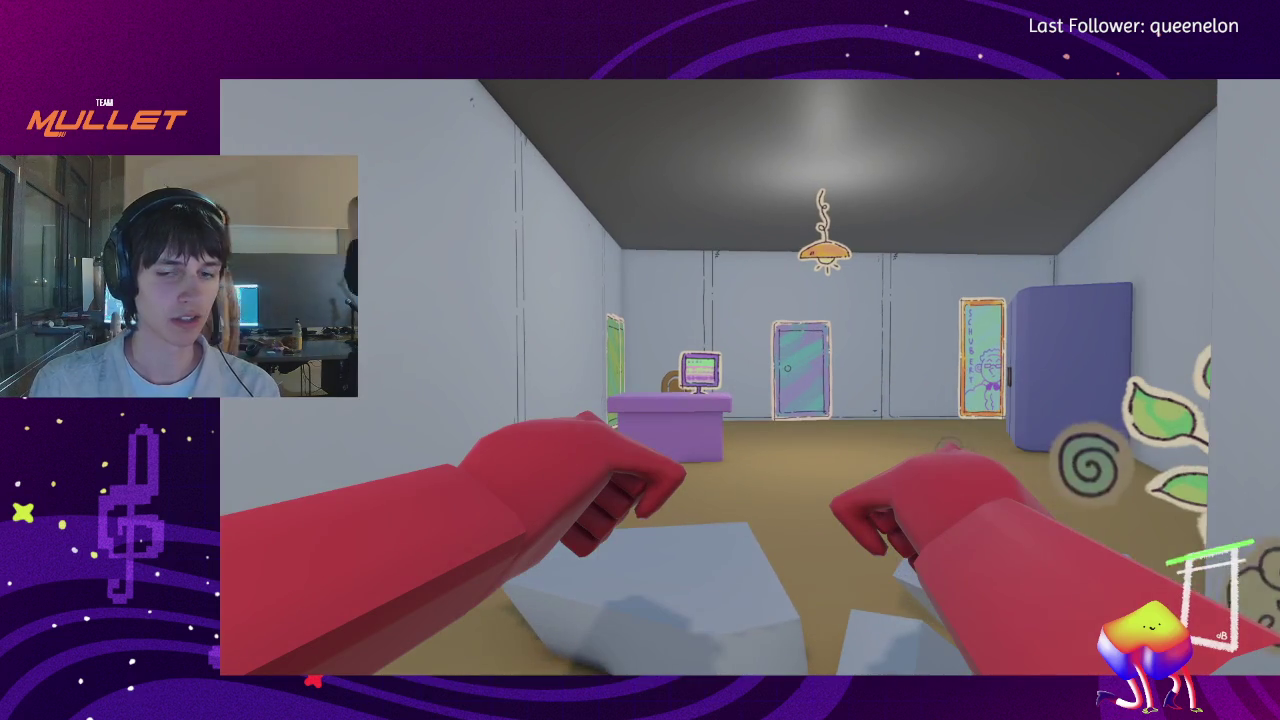
{"action": "key", "text": "w"}
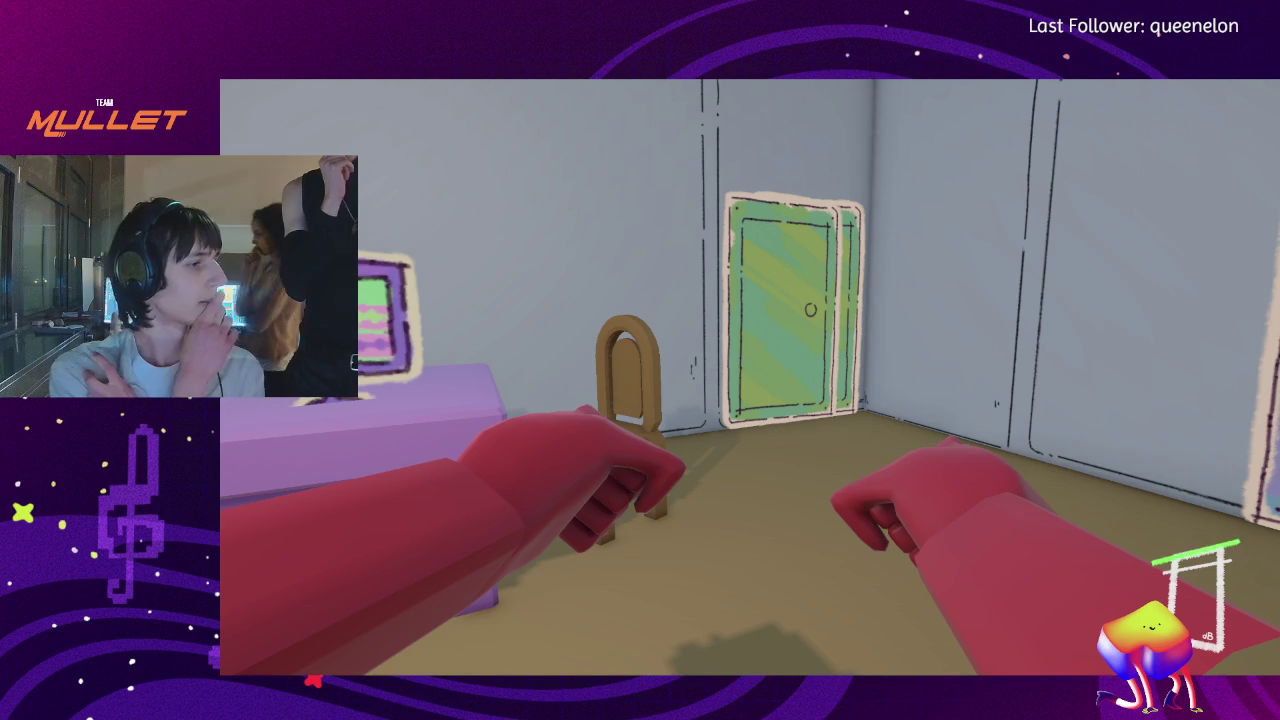
{"action": "key", "text": "w"}
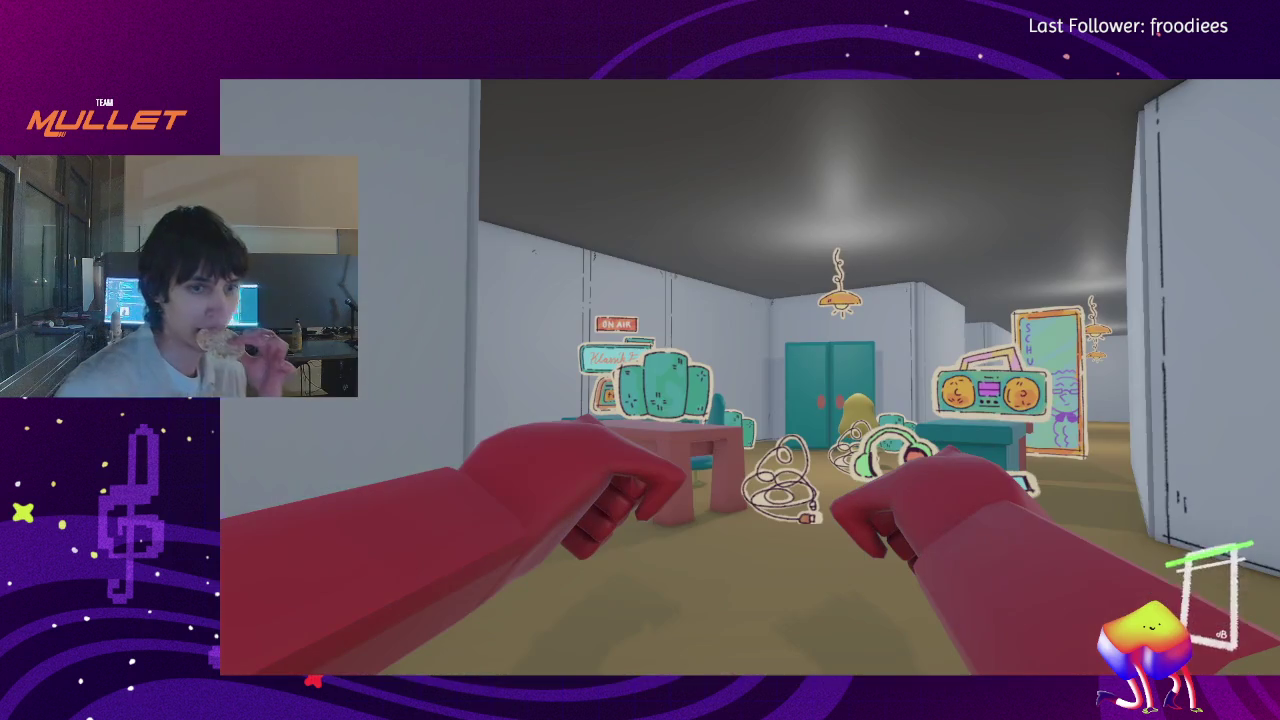
- Bring up the Windows Start menu over the running Krachophonia build
{"action": "key", "text": "super"}
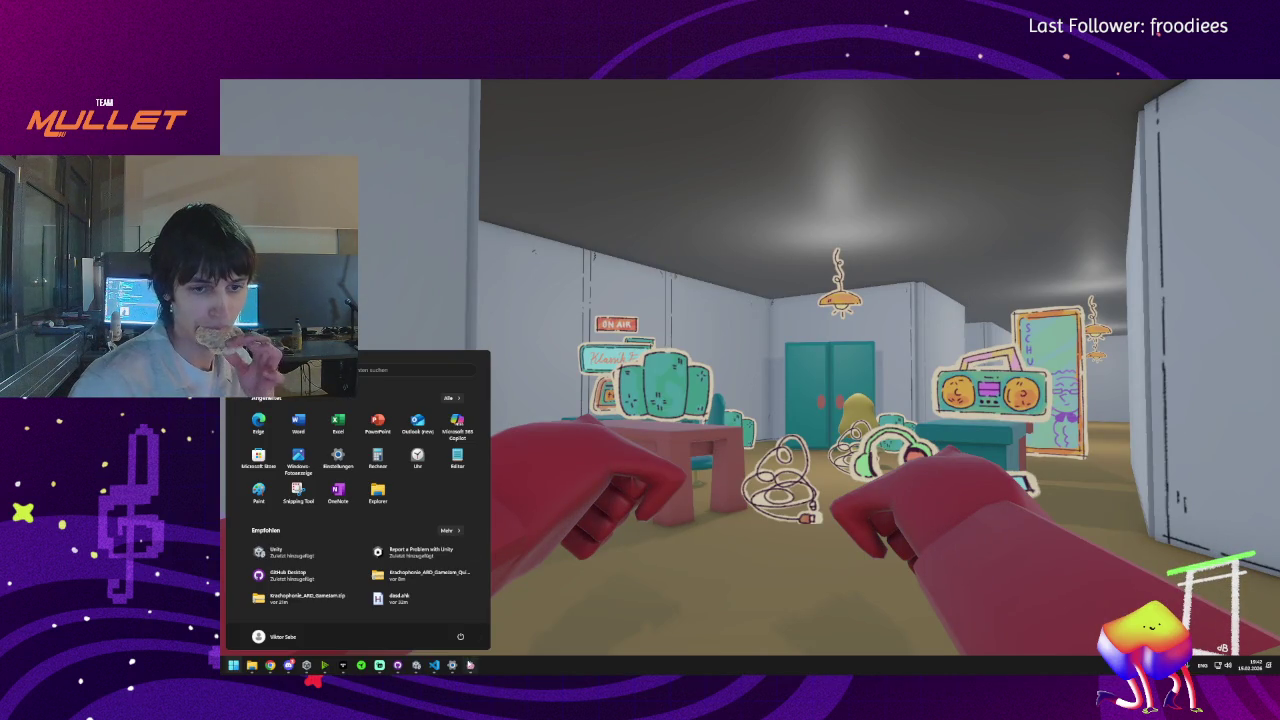
- Dismiss the Start menu and quit the running Krachophonia build with Alt+F4
{"action": "left_click", "coordinate": [460, 636]}
{"action": "key", "text": "super"}
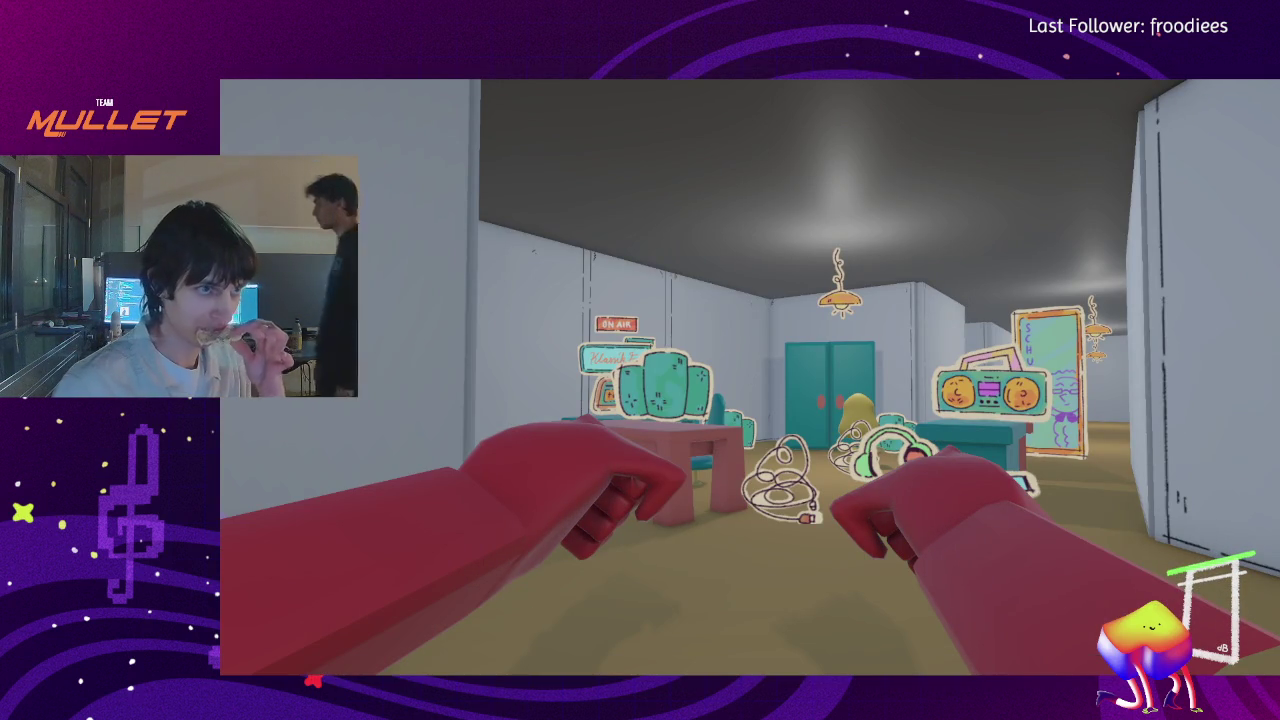
{"action": "key", "text": "alt+F4"}
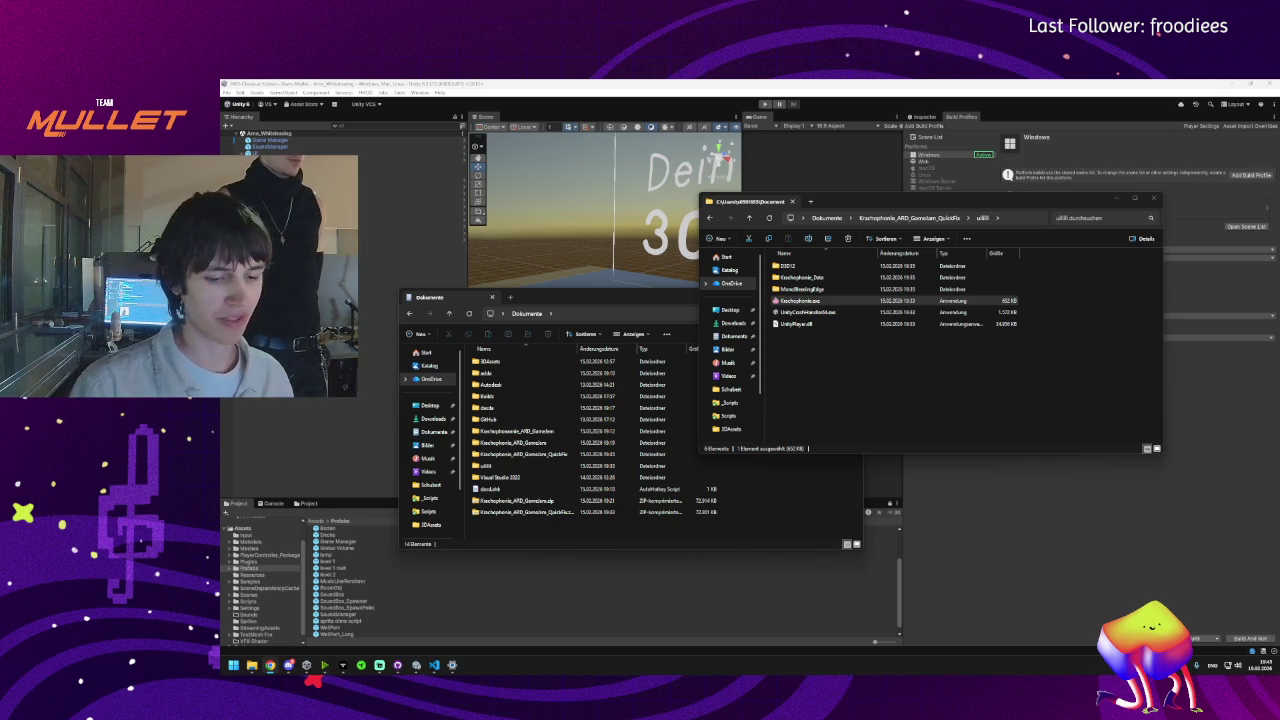
- Toggle the Start menu away, then switch back to Chrome's game jam submission page
{"action": "key", "text": "super"}
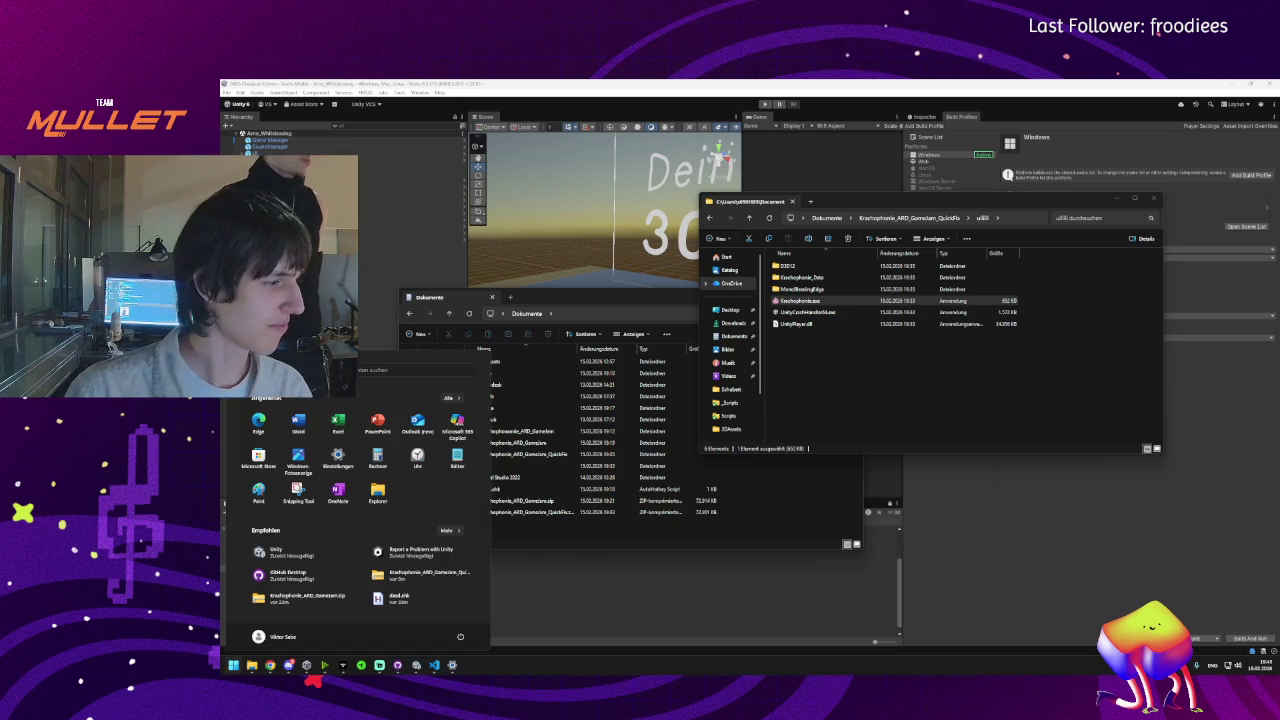
{"action": "key", "text": "super"}
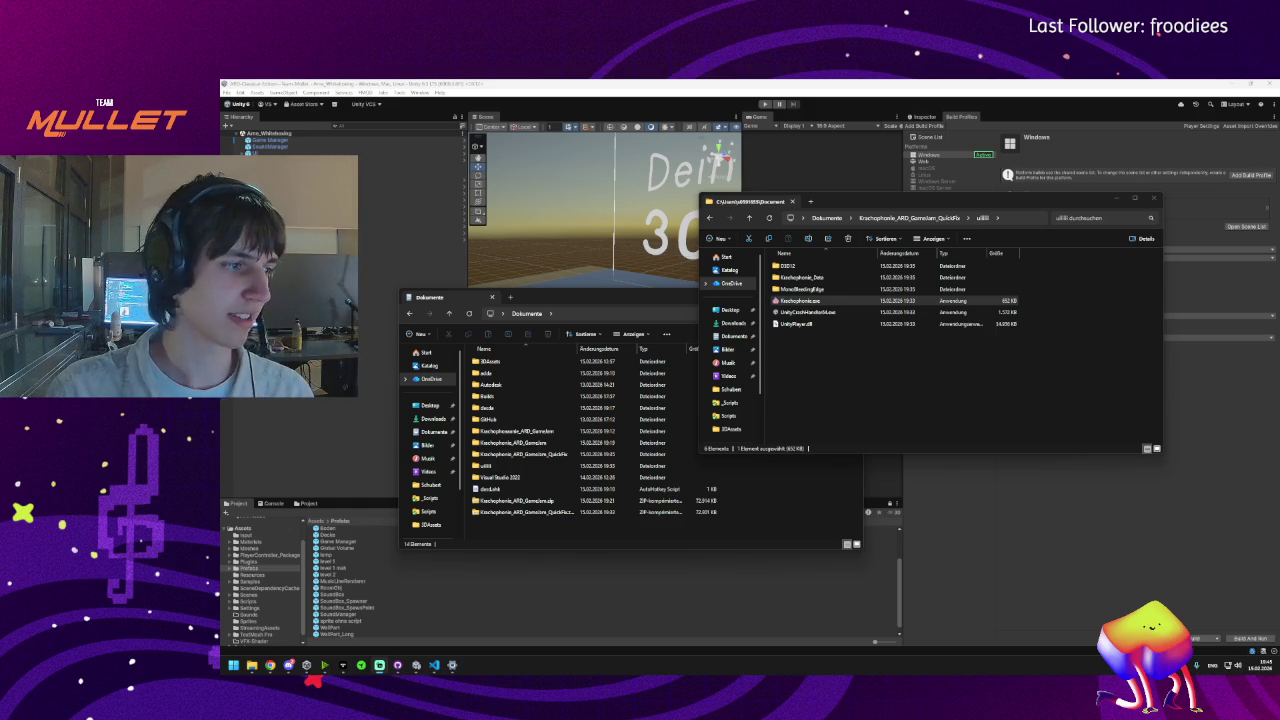
{"action": "key", "text": "alt+Tab"}
- Maximize Chrome, glance at the ARD jam and team Twitch streams, then return to Krachophonie's itch.io page
{"action": "double_click", "coordinate": [973, 213]}
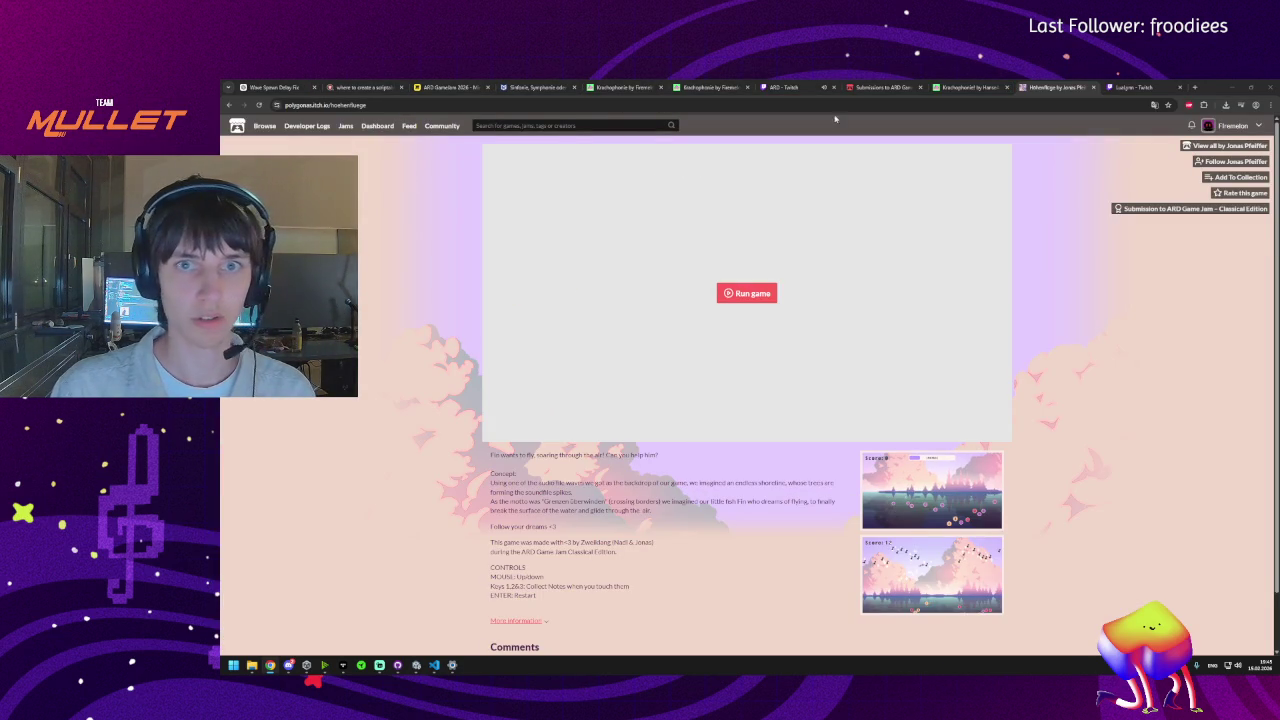
{"action": "left_click", "coordinate": [785, 87]}
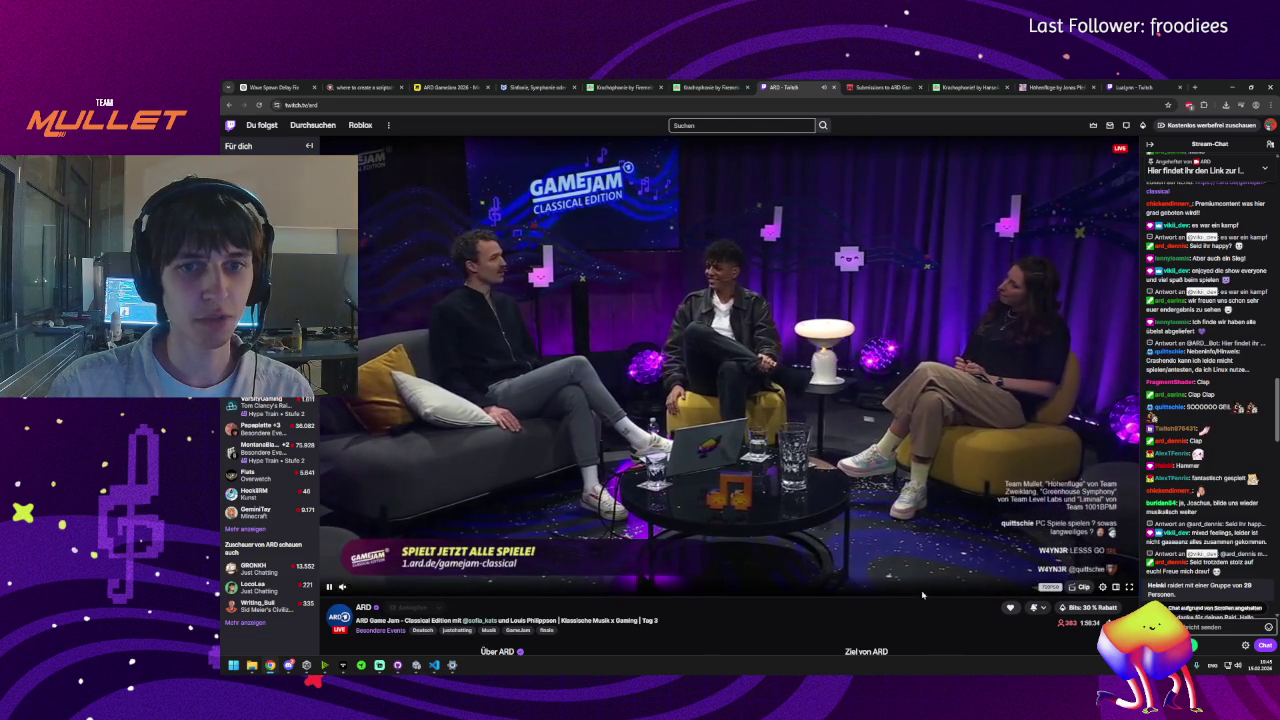
{"action": "left_click", "coordinate": [1140, 87]}
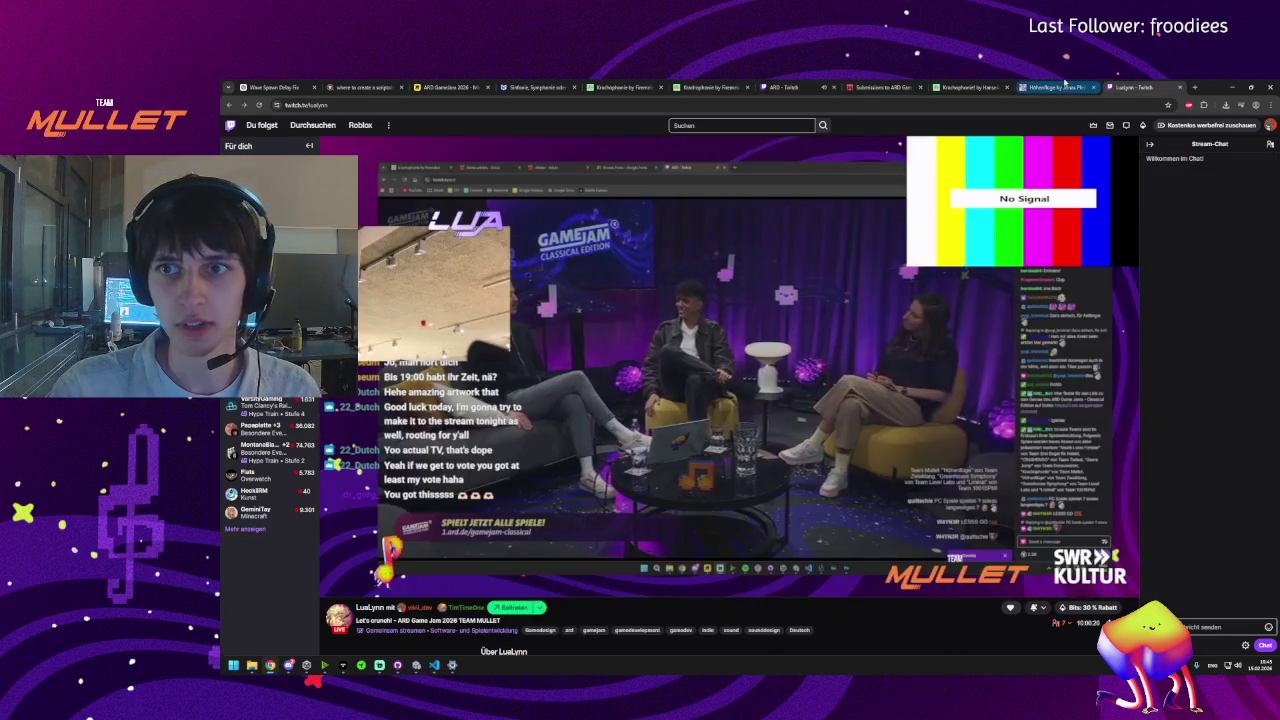
{"action": "left_click", "coordinate": [1062, 87]}
{"action": "left_click", "coordinate": [968, 87]}
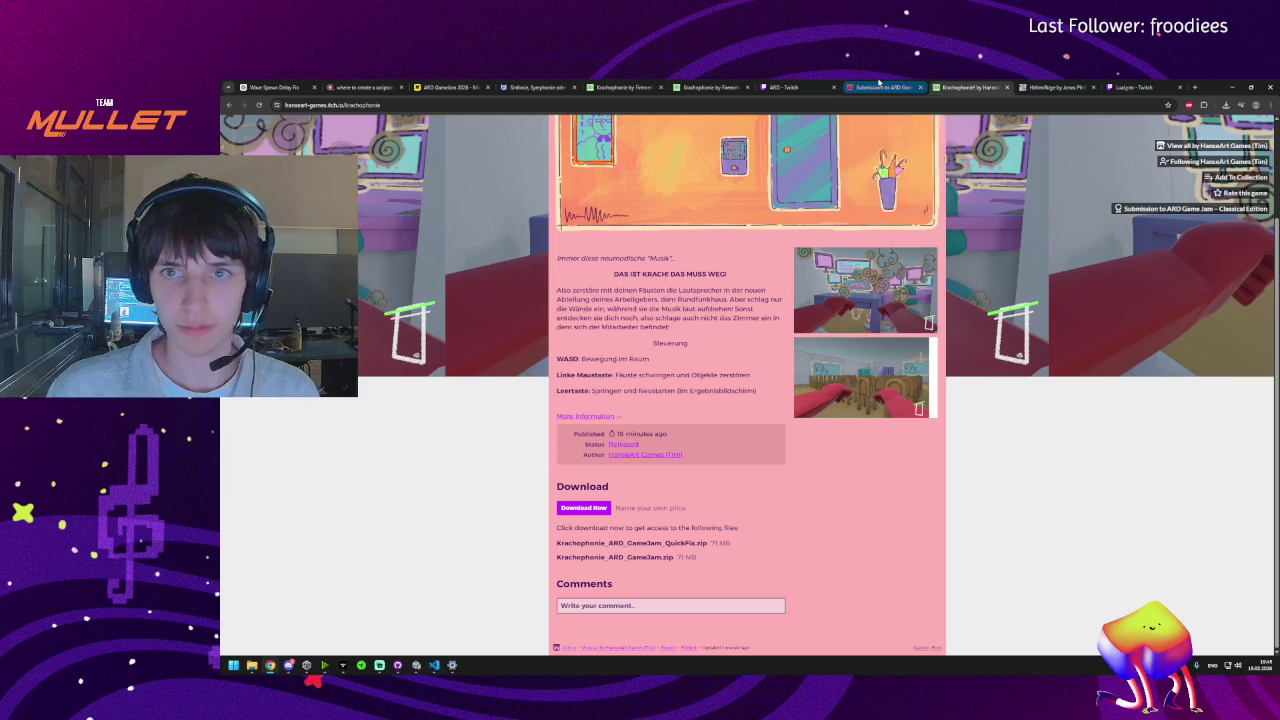
- Show the ARD Game Jam submissions page and drop down the account menu
{"action": "left_click", "coordinate": [880, 87]}
{"action": "left_click", "coordinate": [1263, 130]}
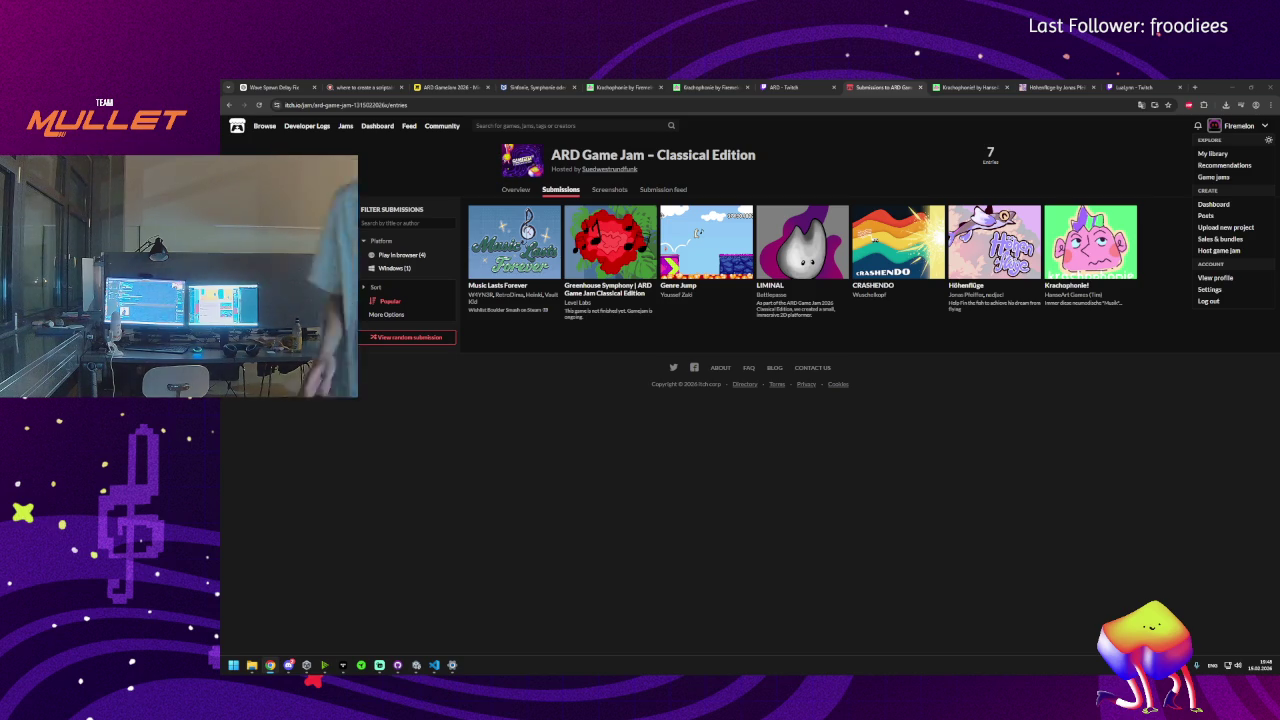
- Commit the 14 changed project files to main with the summary 'asdw'
{"action": "left_click", "coordinate": [397, 665]}
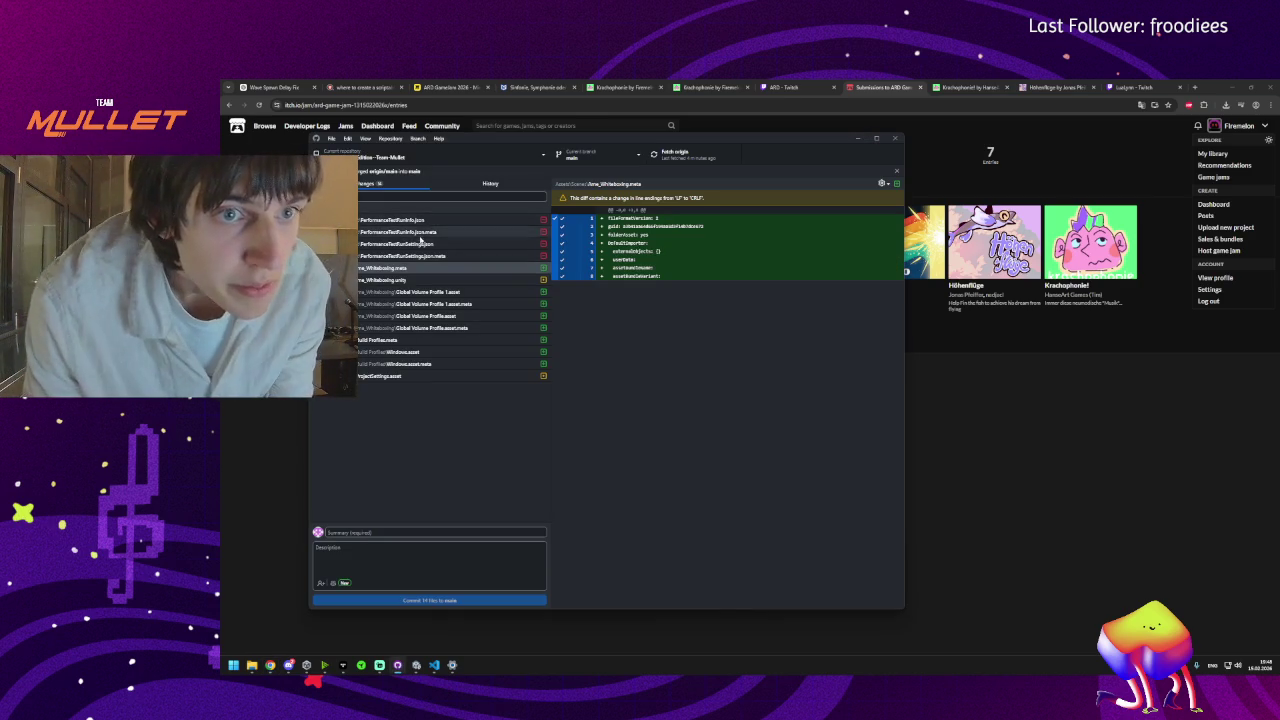
{"action": "left_click", "coordinate": [370, 532]}
{"action": "type", "text": "asdw"}
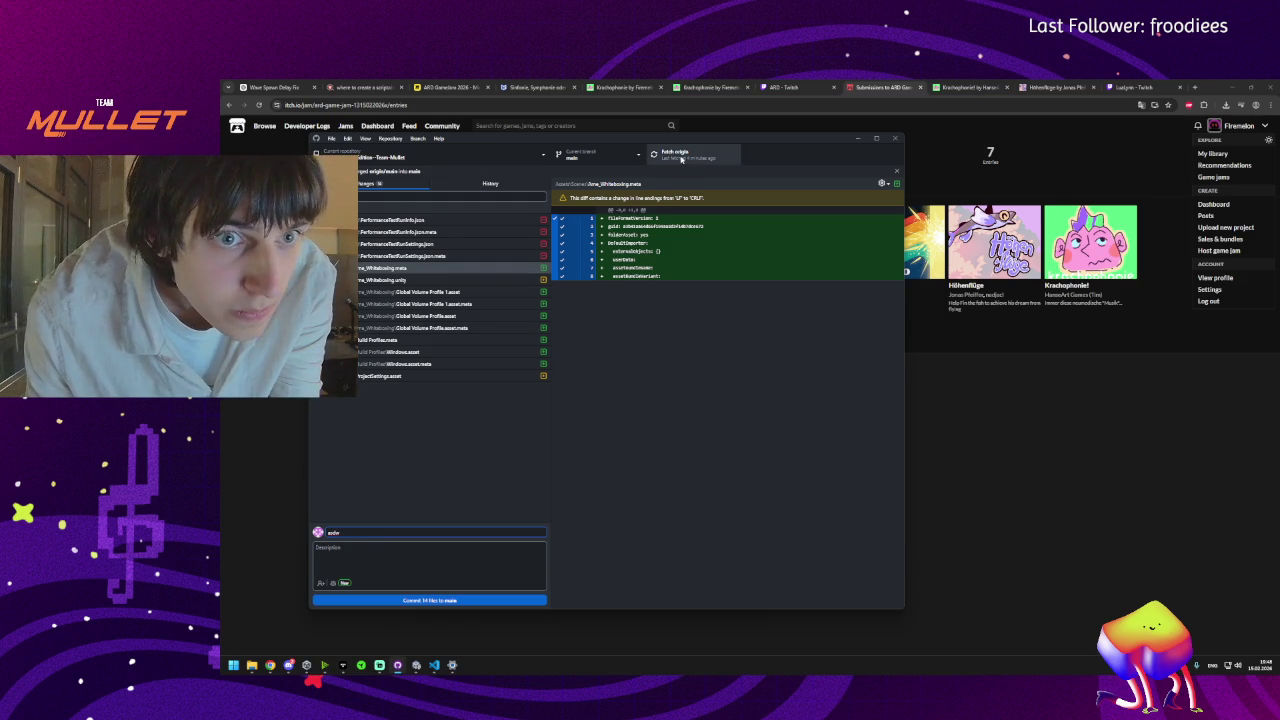
{"action": "left_click", "coordinate": [373, 601]}
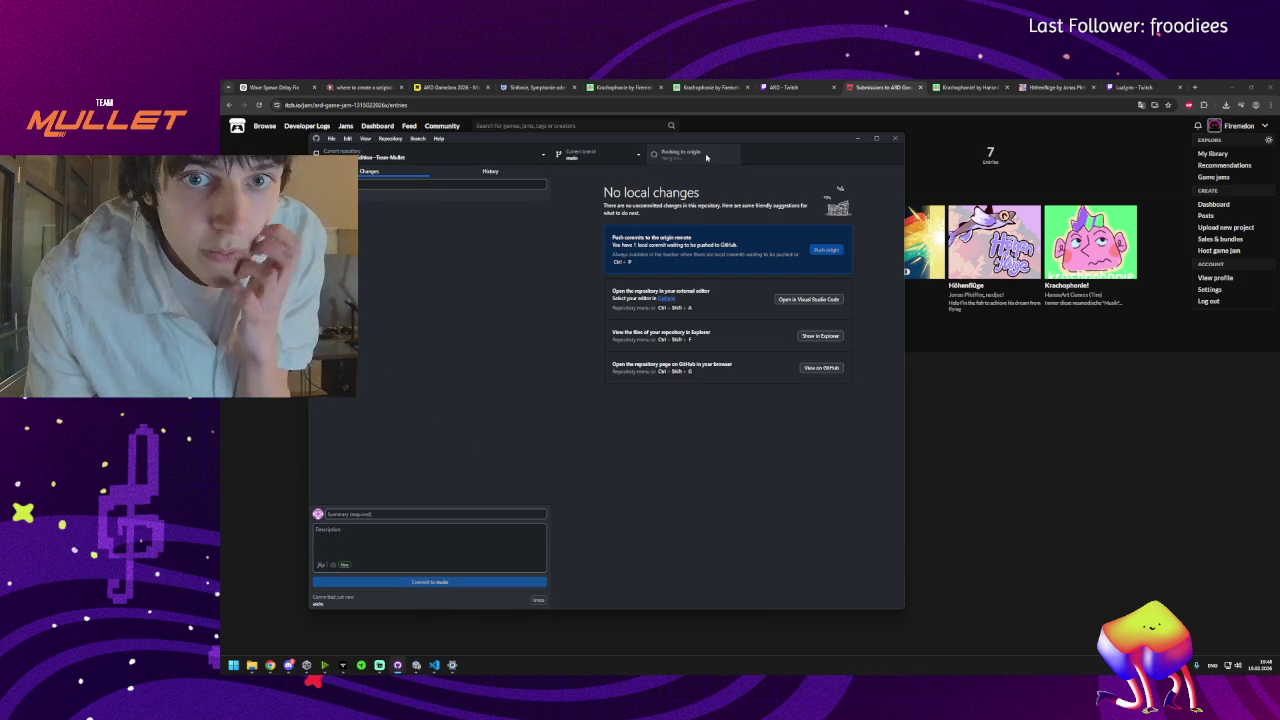